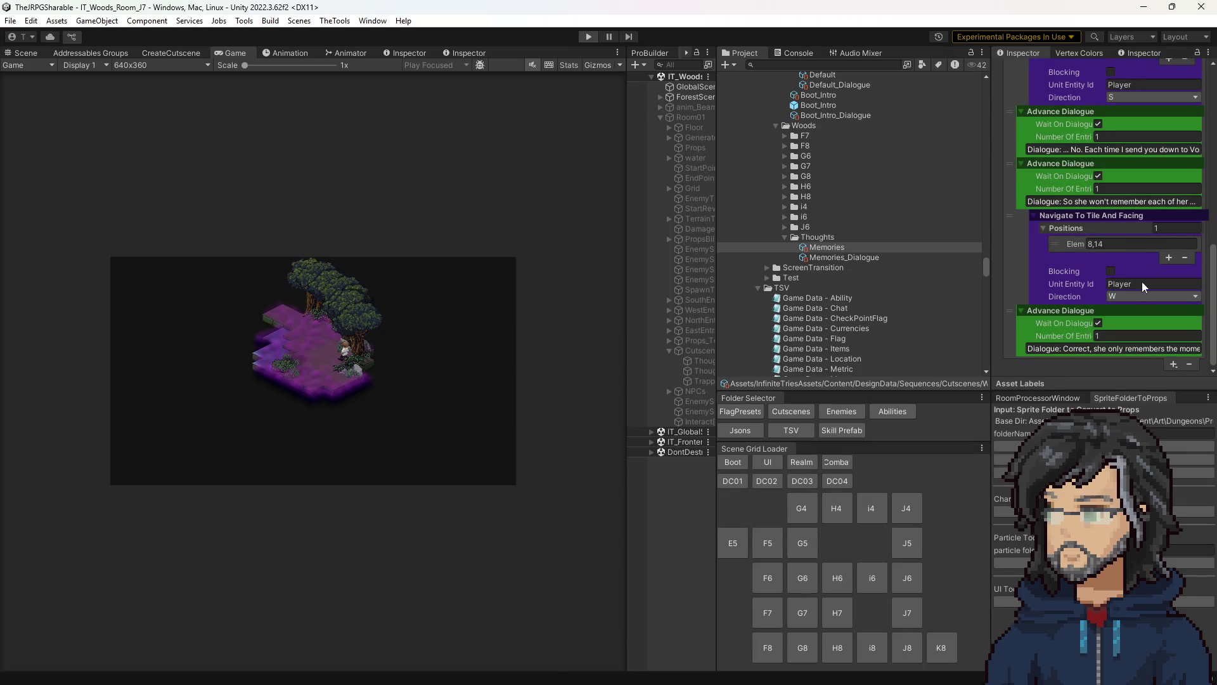
- Set the Navigate step's facing to N, assign the 8_PostCheckPoint flag preset, and start play mode
left_click(1122, 295)
left_click(1135, 324)
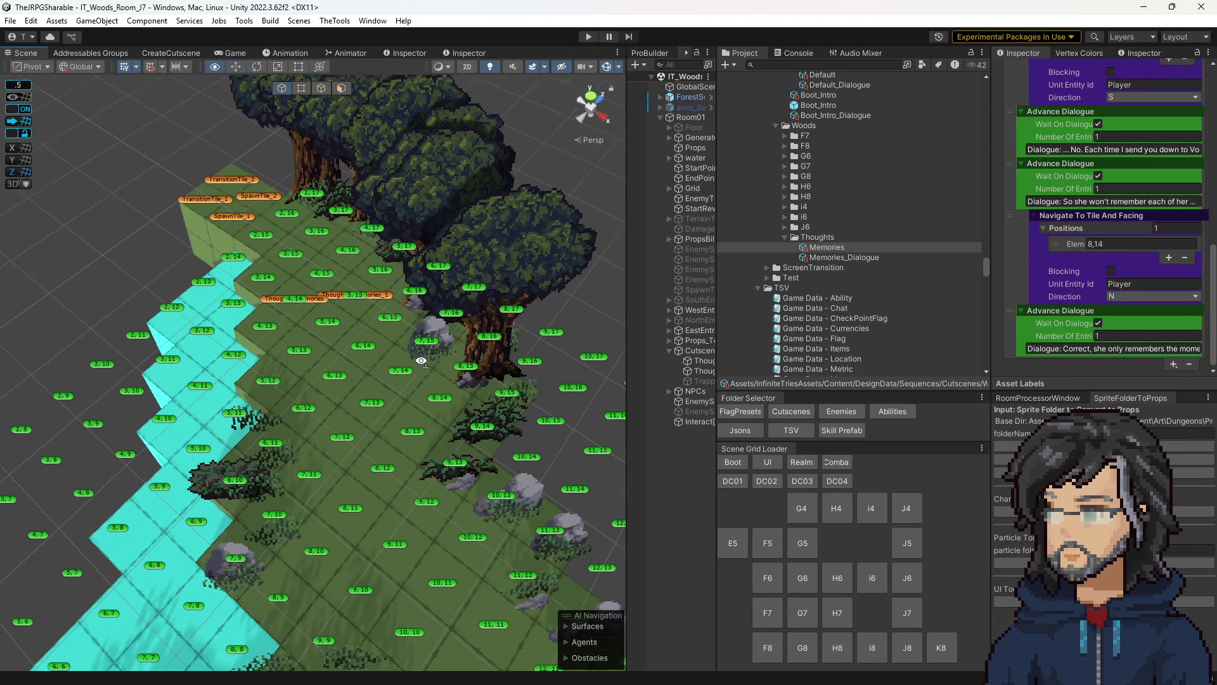
left_click(686, 87)
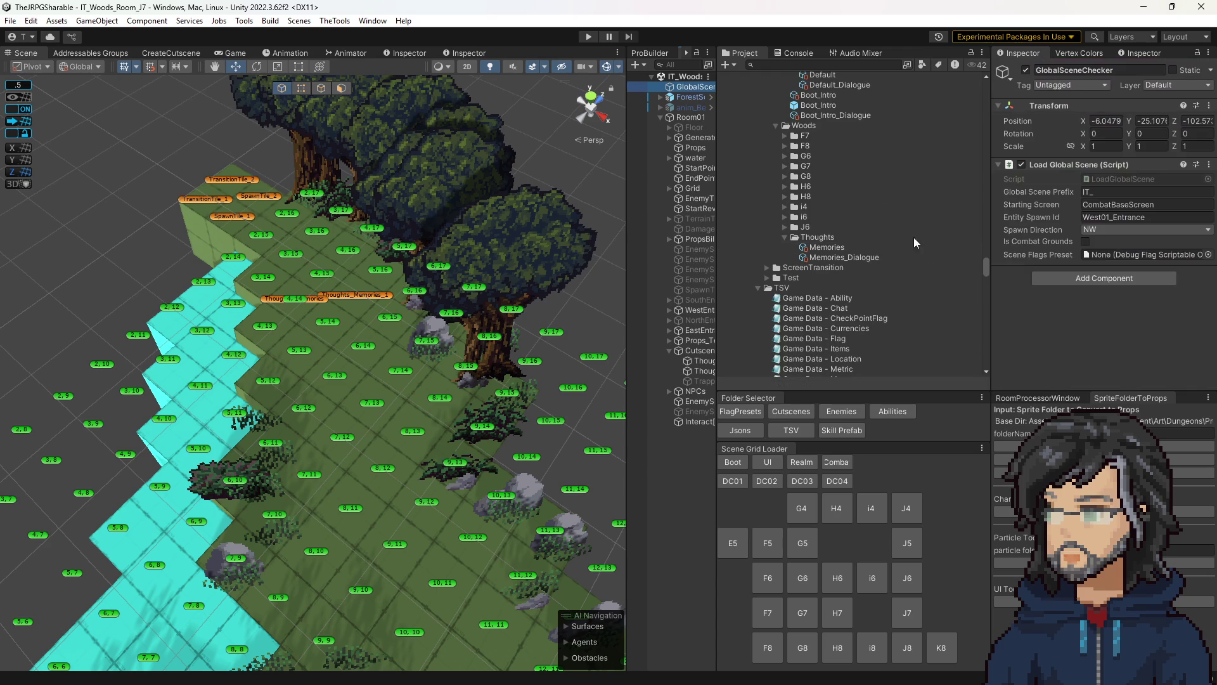
left_click(740, 412)
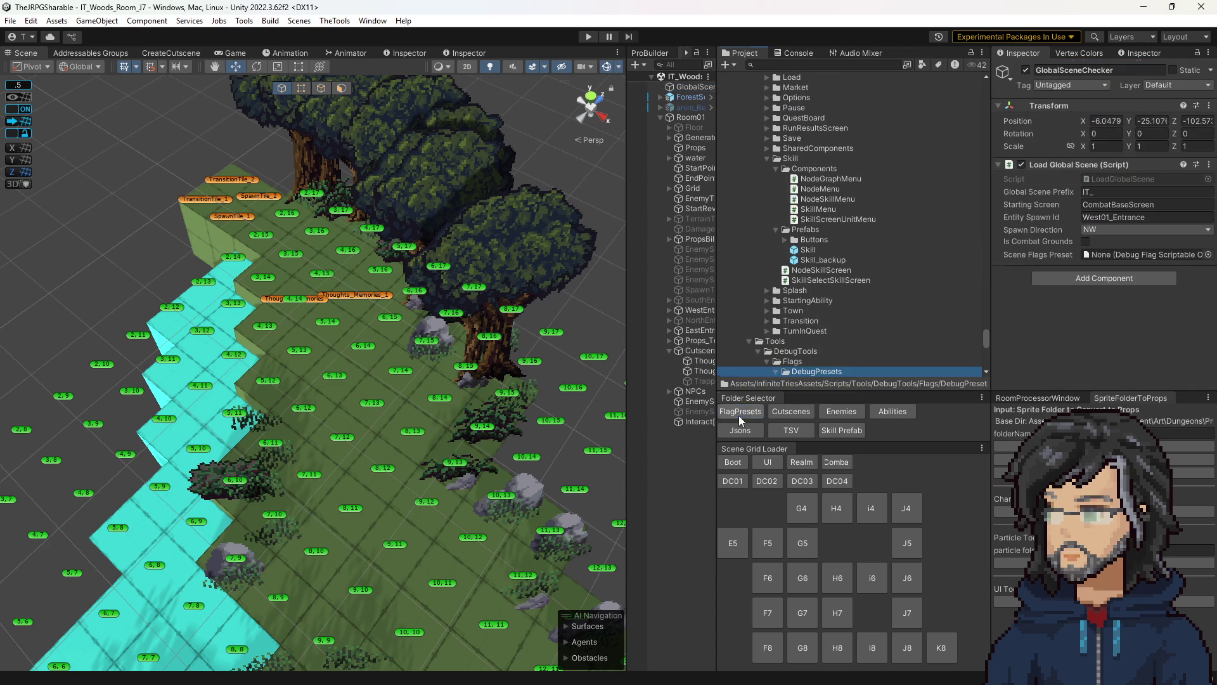
scroll(826, 310, "down", 5)
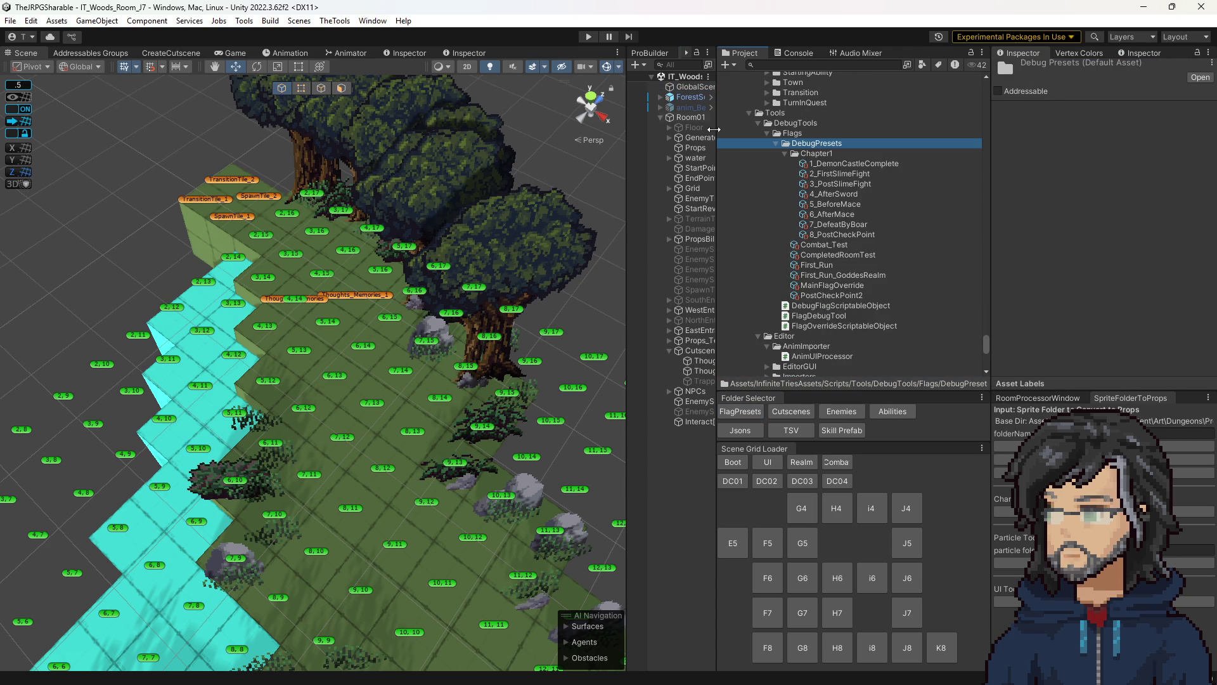
key("ctrl+z")
left_click_drag(844, 234, 1101, 257)
left_click(589, 39)
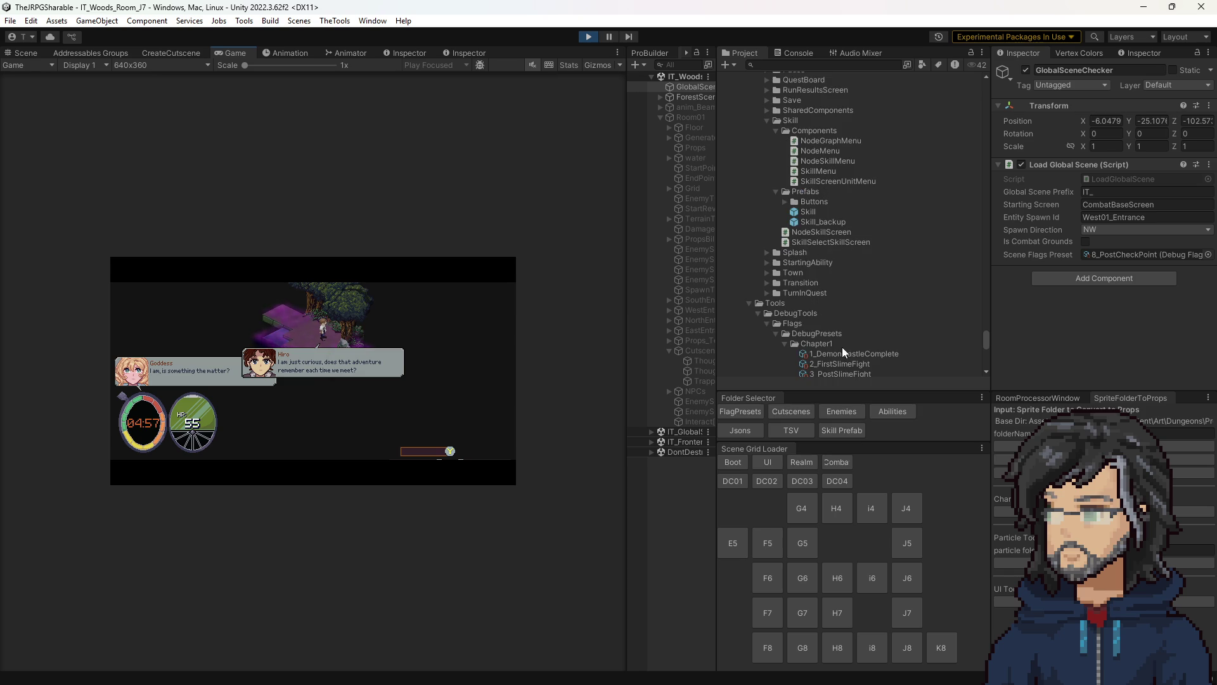
- Select Memories_Dialogue under Woods/Thoughts in the Cutscenes folder to show its 6 entries
left_click(786, 412)
scroll(859, 244, "down", 5)
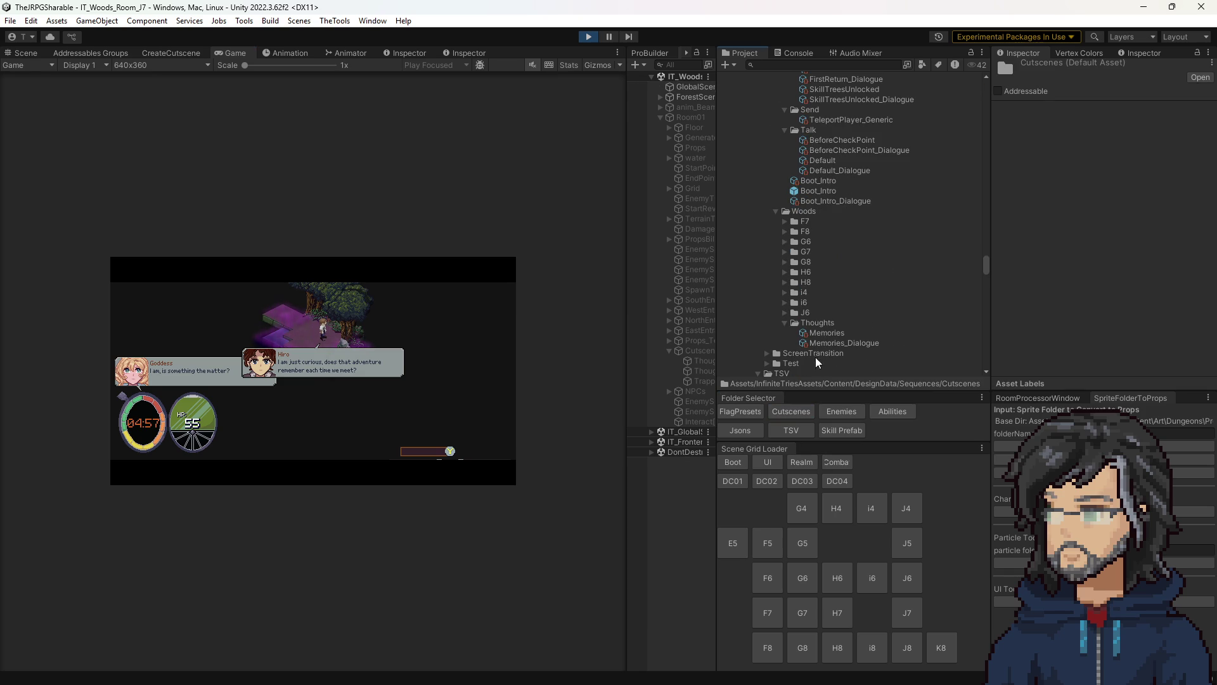
left_click(827, 334)
left_click(878, 346)
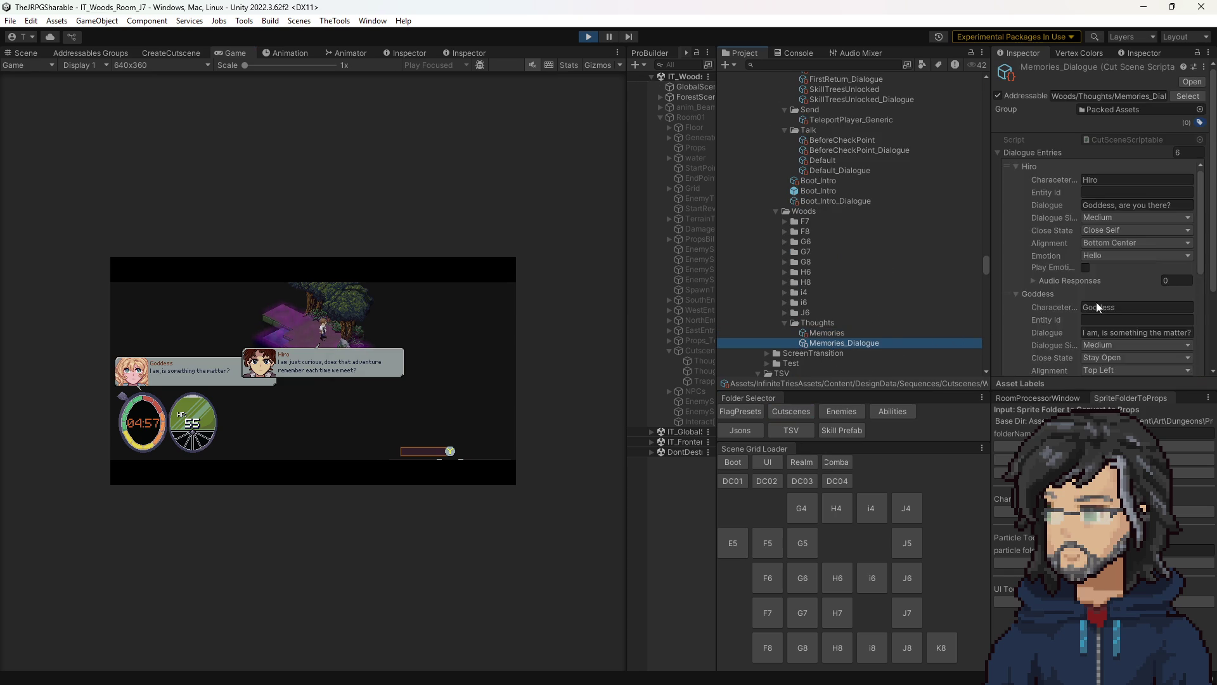
- Set Close State to Stay Open on Hiro's first dialogue entry
left_click(1102, 230)
left_click(1109, 245)
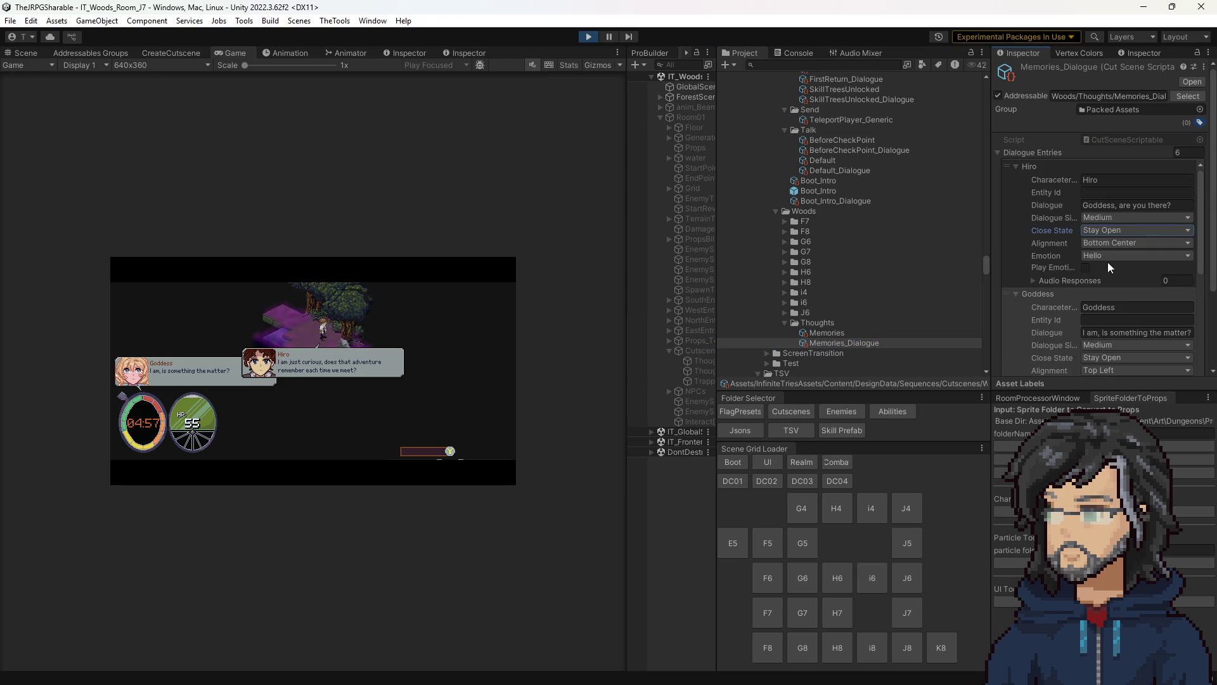
left_click(1117, 243)
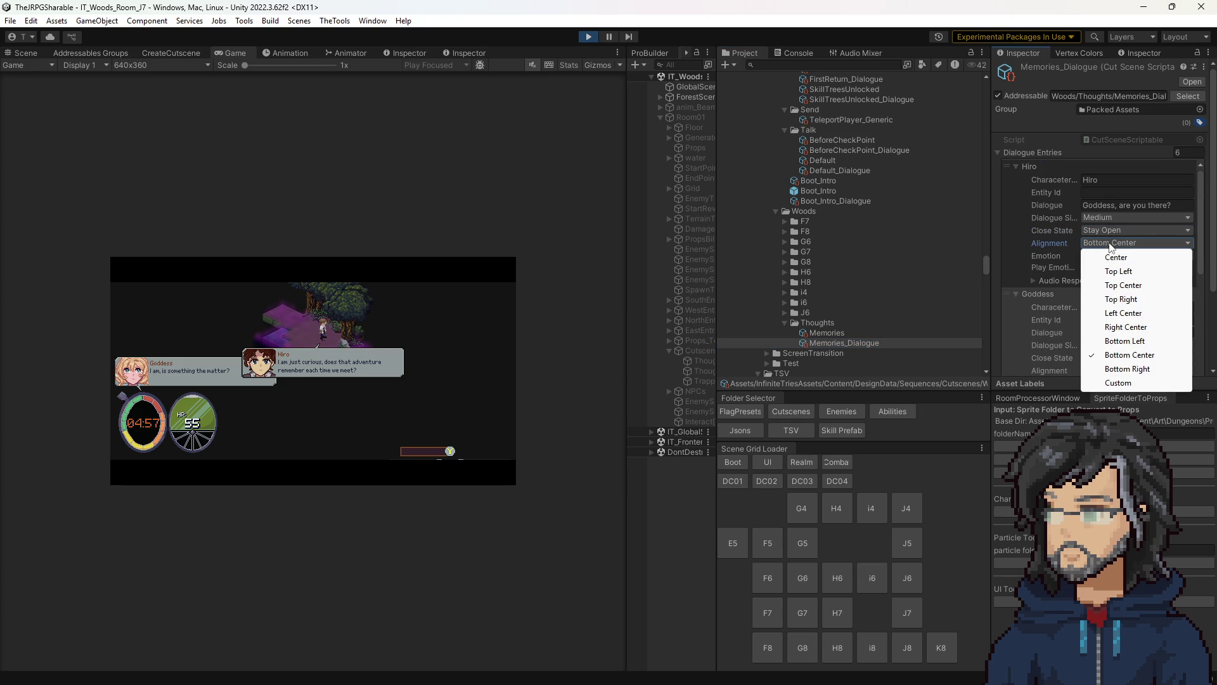
left_click(1126, 327)
- Set Alignment to Right Center on Hiro's later entries, save, and exit play mode
scroll(1121, 273, "down", 3)
left_click(1135, 360)
left_click(1142, 417)
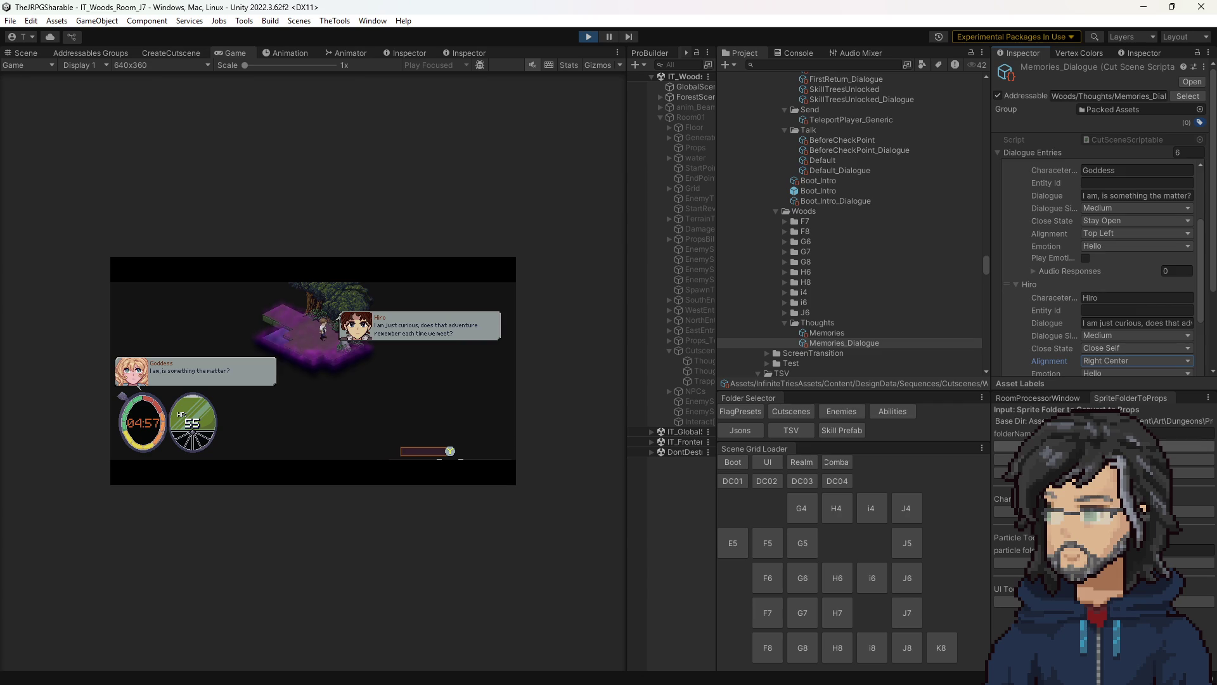
scroll(1087, 276, "down", 3)
scroll(1091, 304, "down", 9)
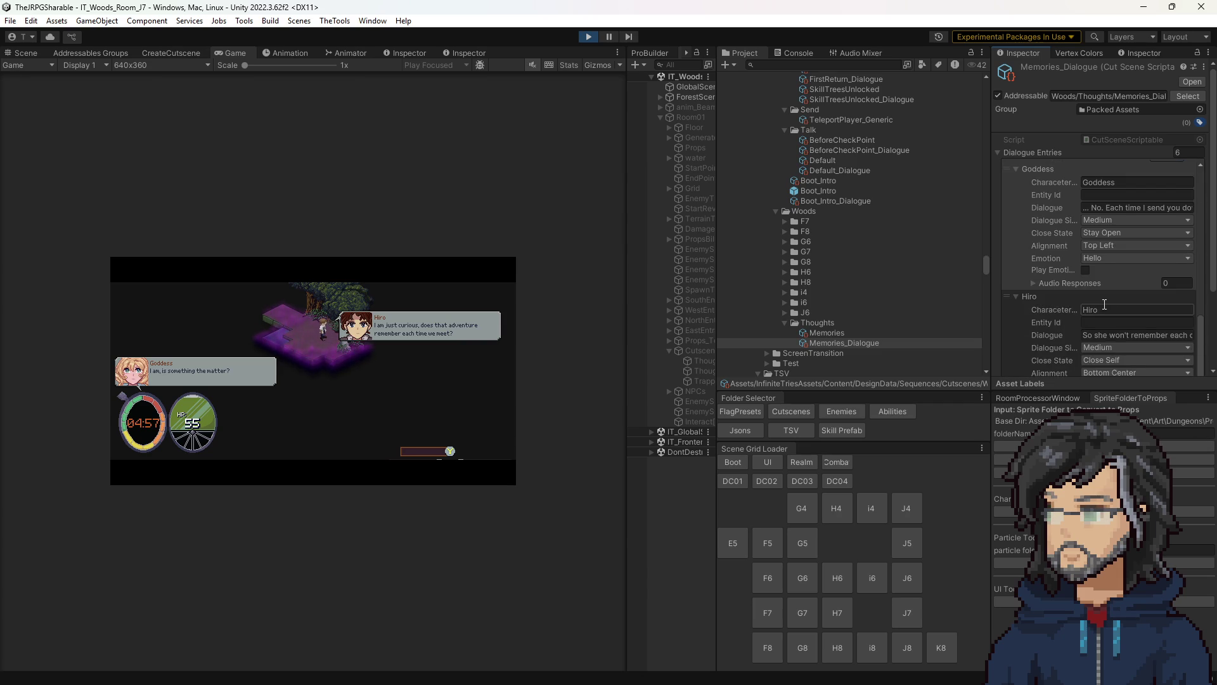
scroll(1104, 304, "down", 2)
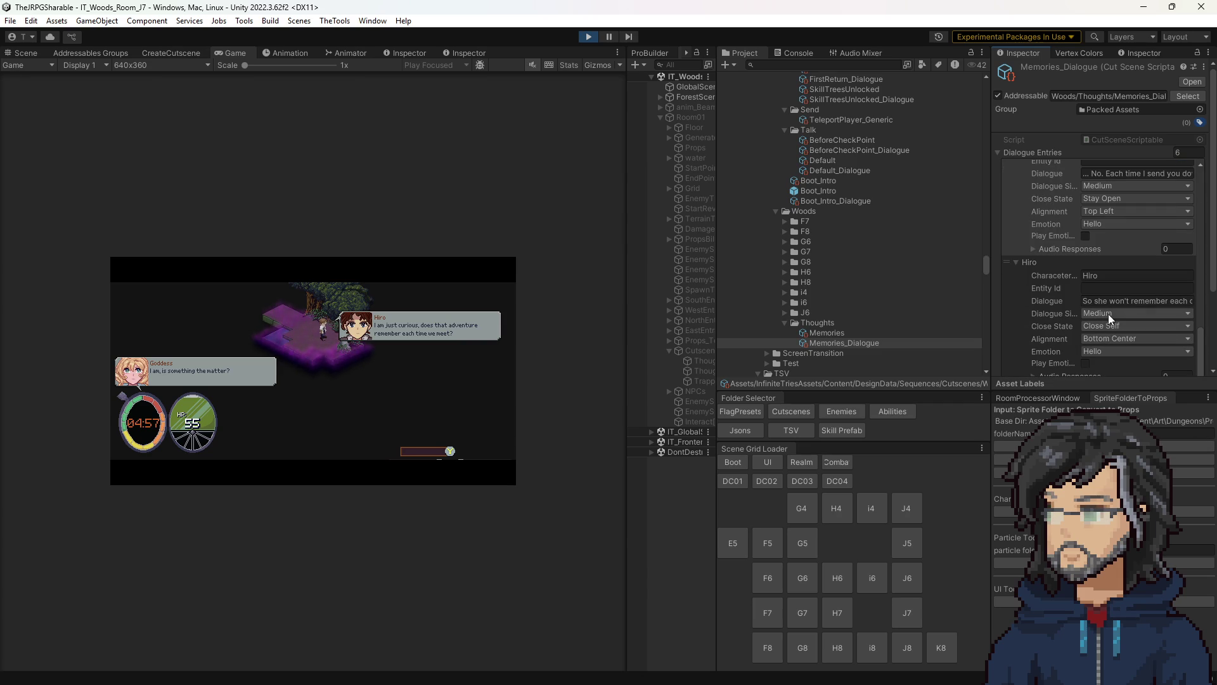
left_click(1109, 338)
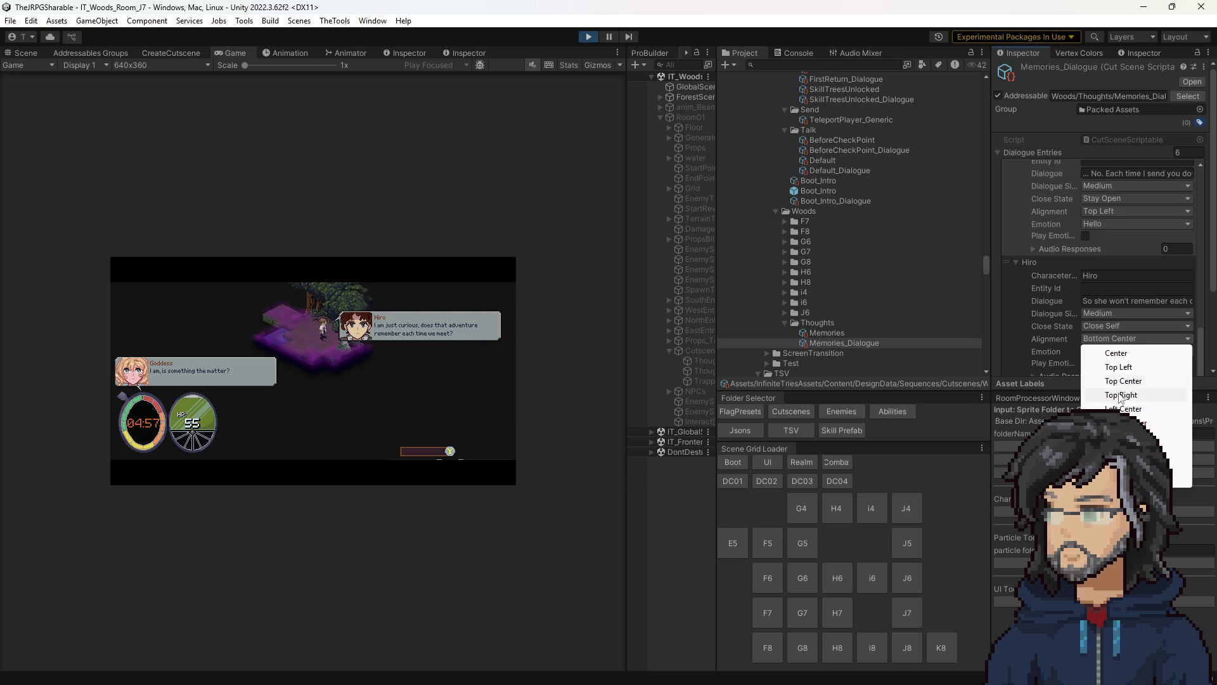
left_click(1120, 422)
scroll(1113, 332, "down", 5)
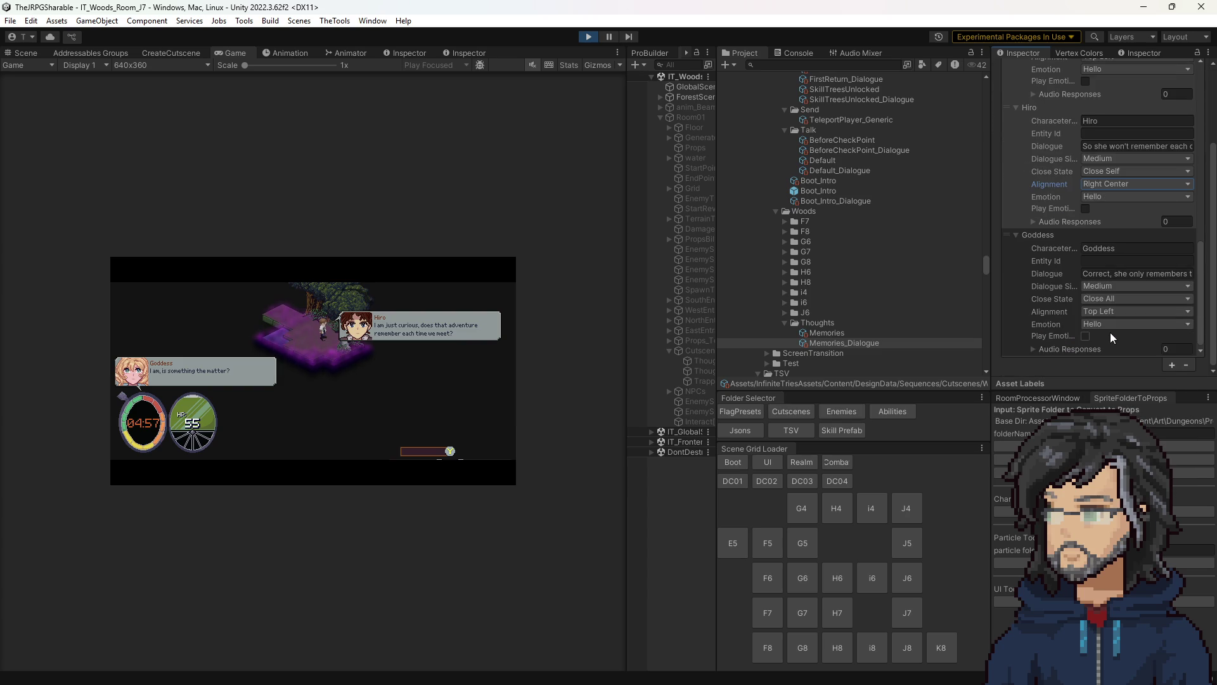
scroll(1109, 332, "up", 2)
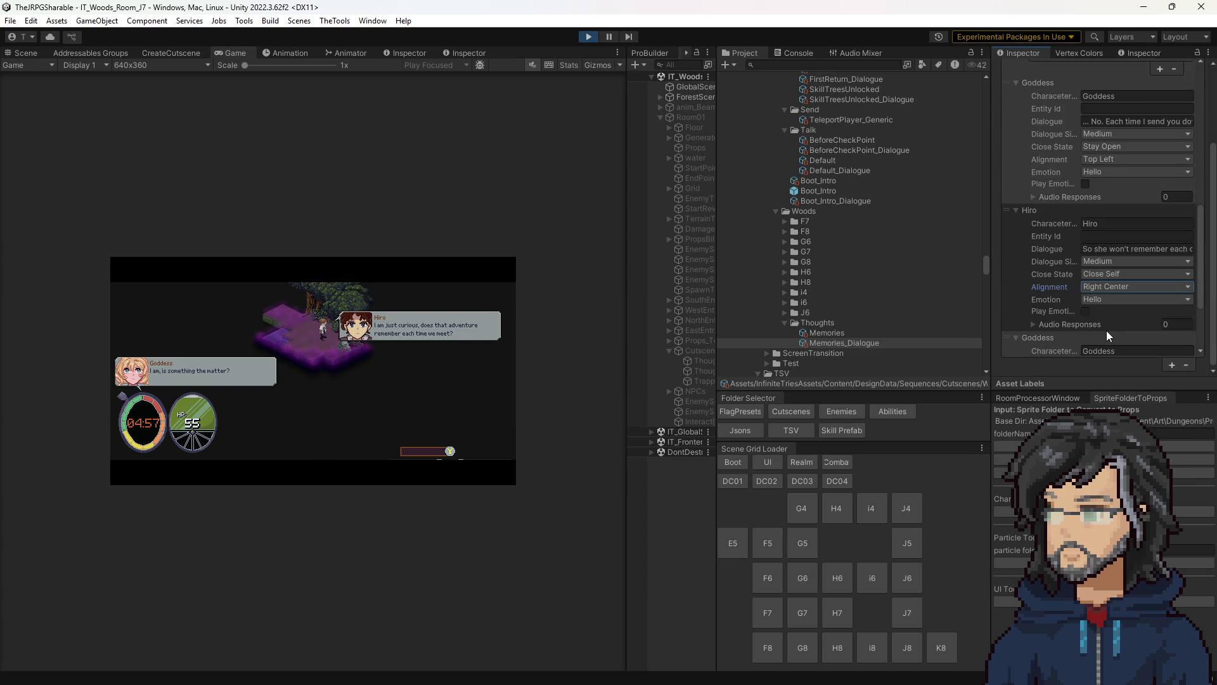
scroll(1102, 287, "down", 6)
key("ctrl+s")
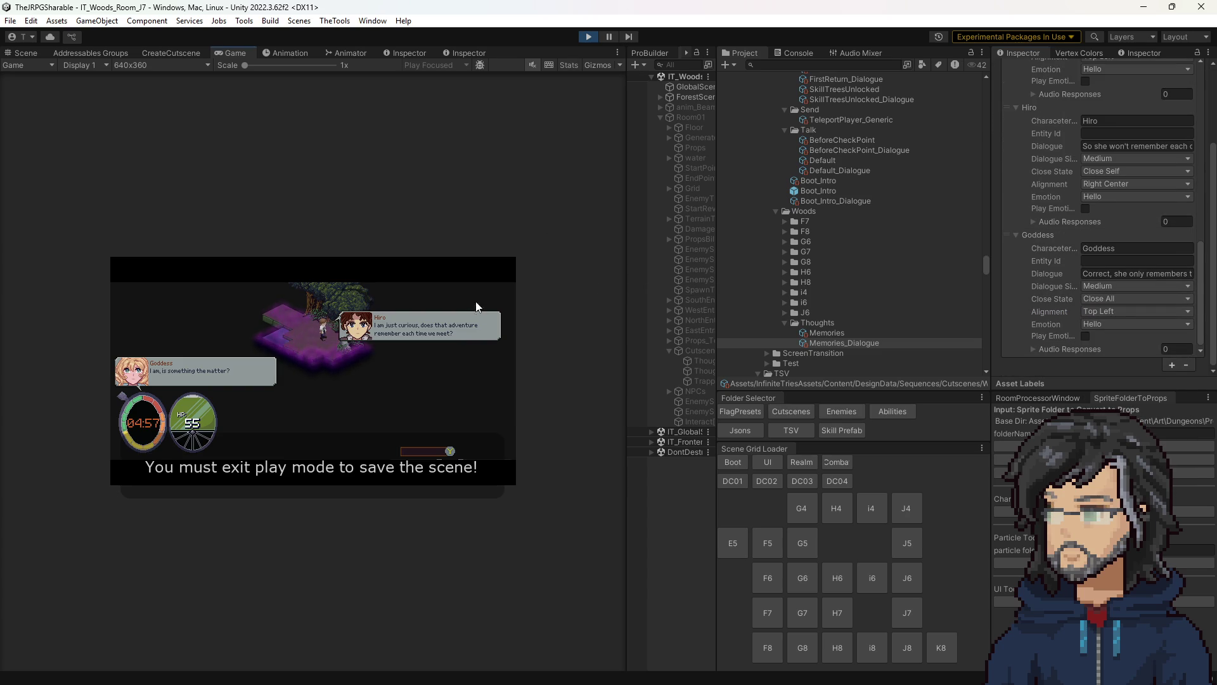
left_click(590, 38)
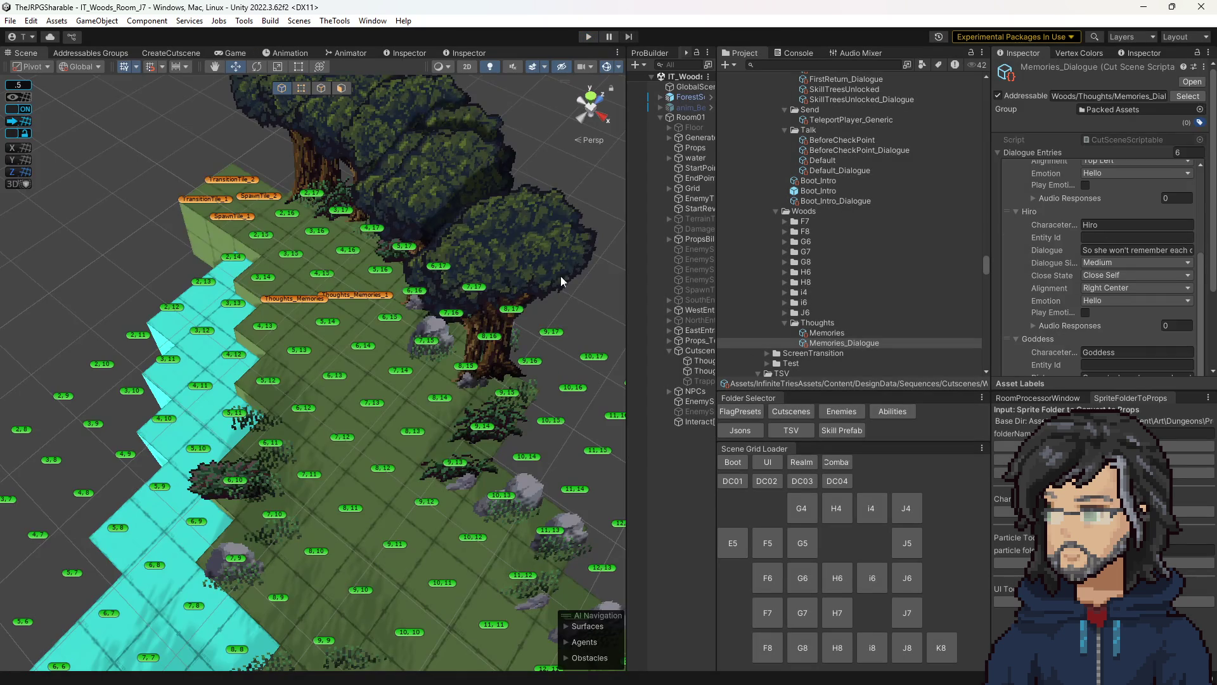
- Replay the game to watch the revised cutscene, then stop and select the Memories asset
left_click(589, 36)
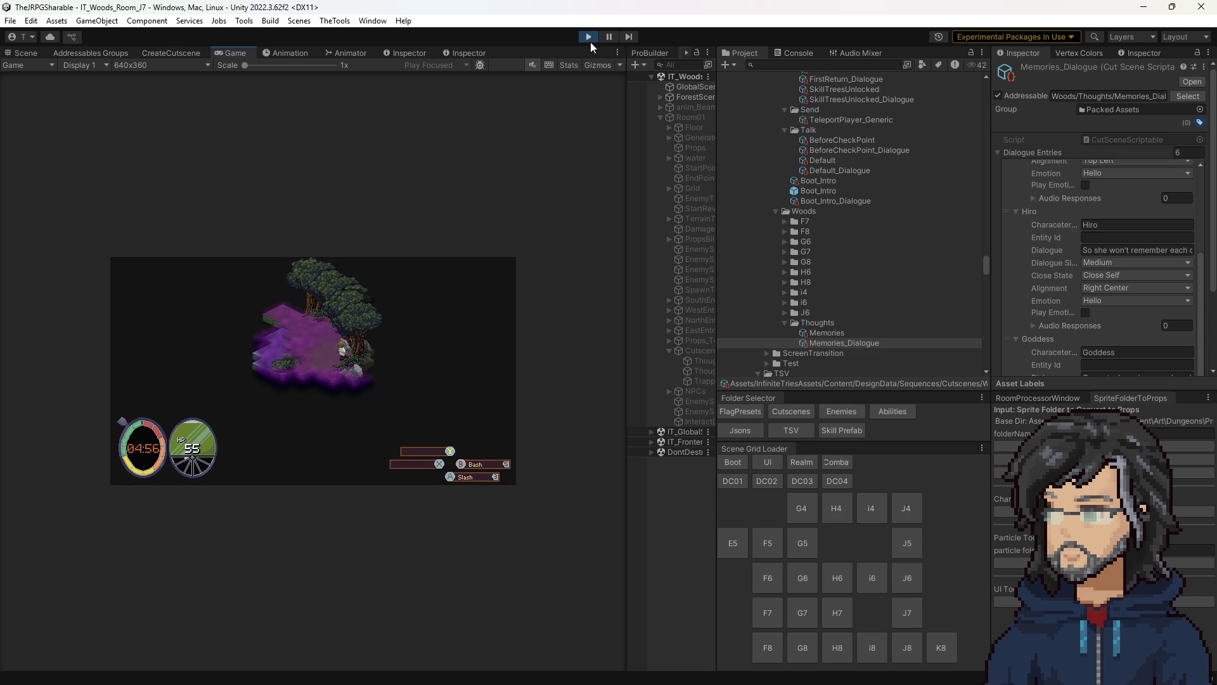
left_click(589, 36)
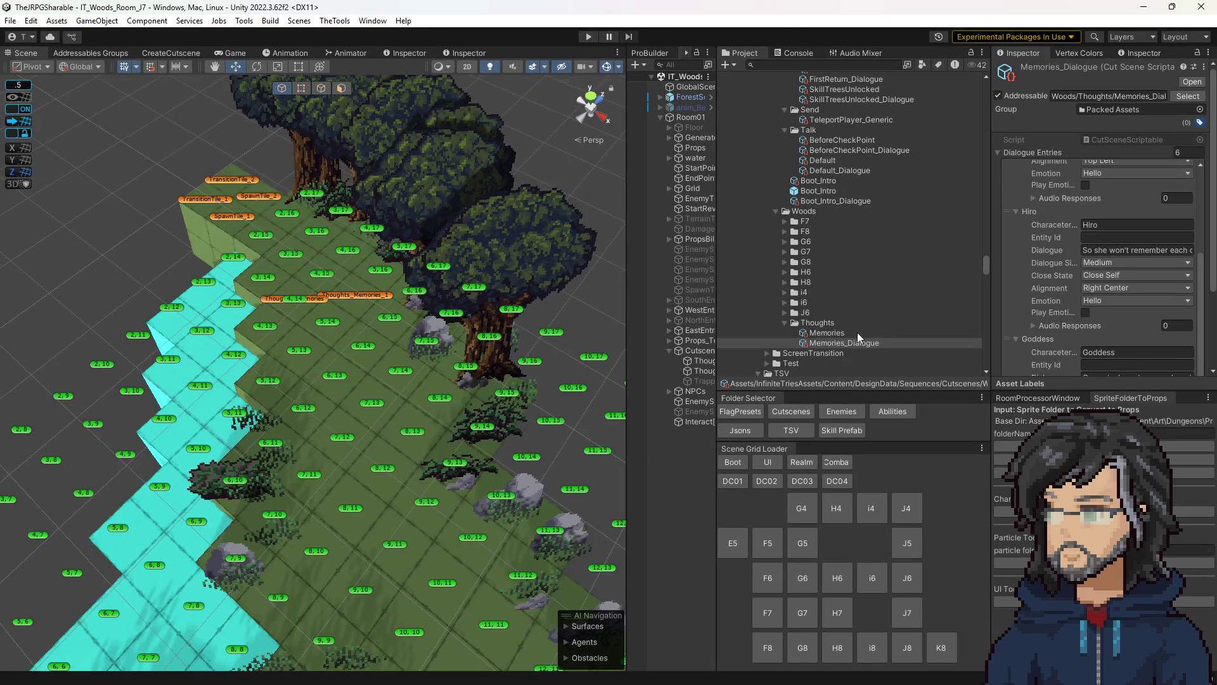
left_click(827, 333)
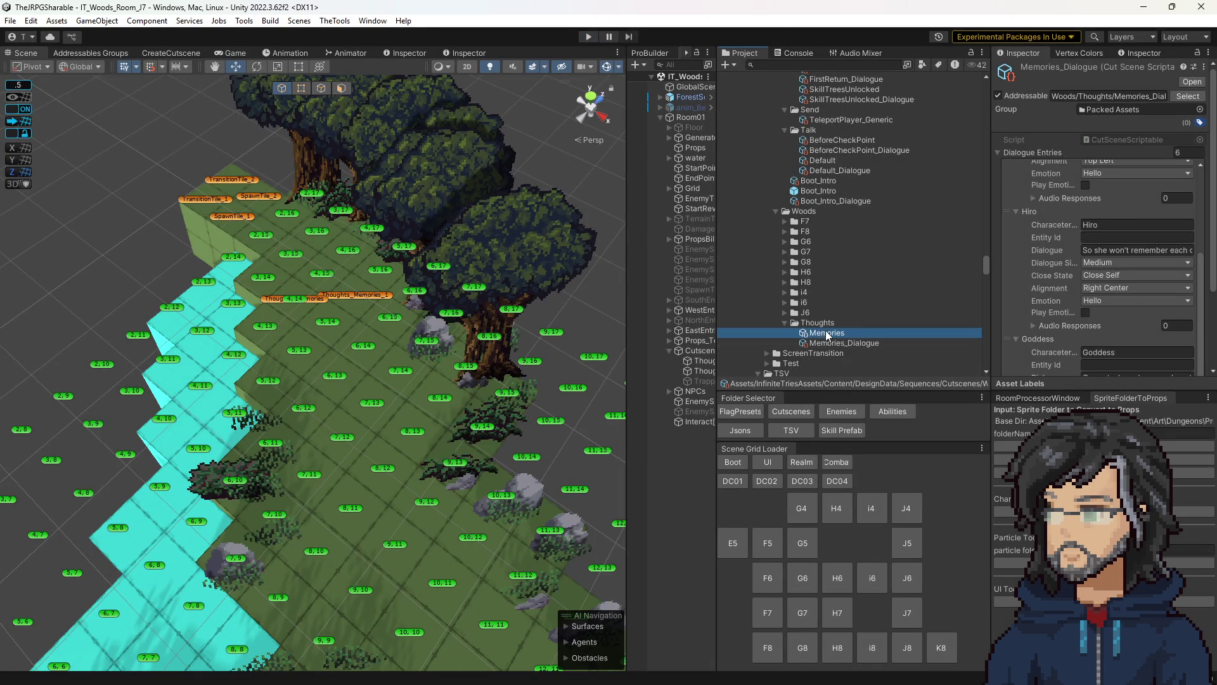
- Review the Thoughts_Memories trigger and Memories_Dialogue, then return to the Memories sequence steps
scroll(1088, 295, "down", 10)
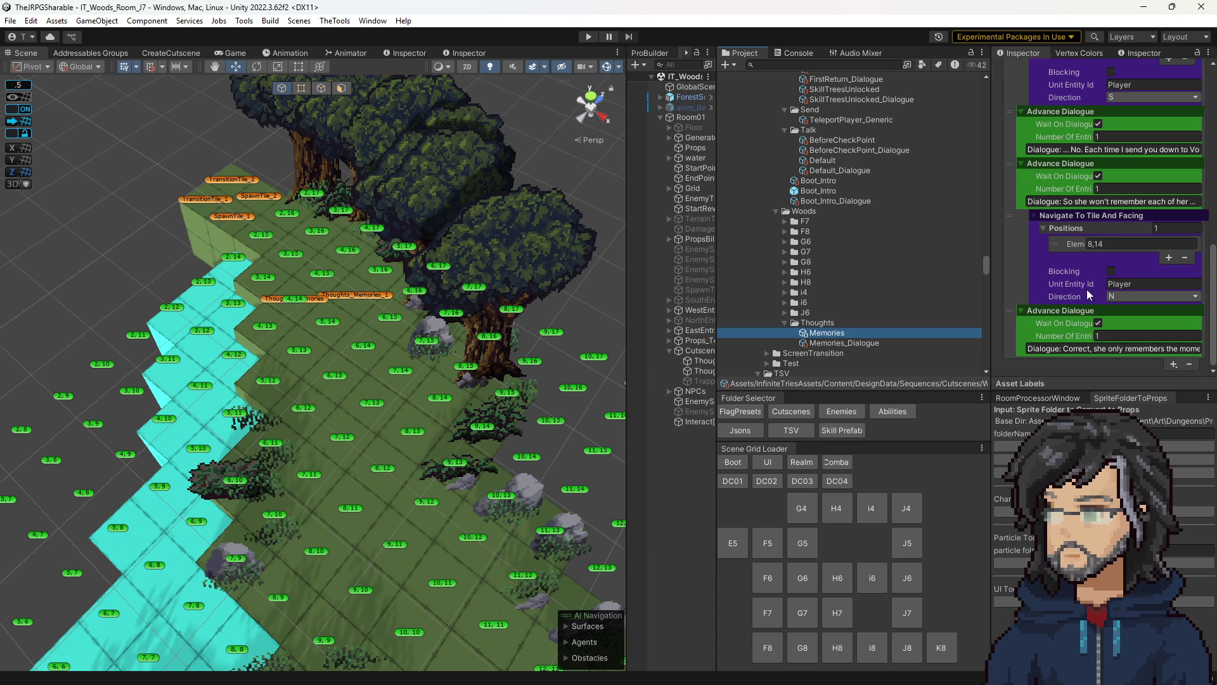
left_click_drag(627, 345, 584, 344)
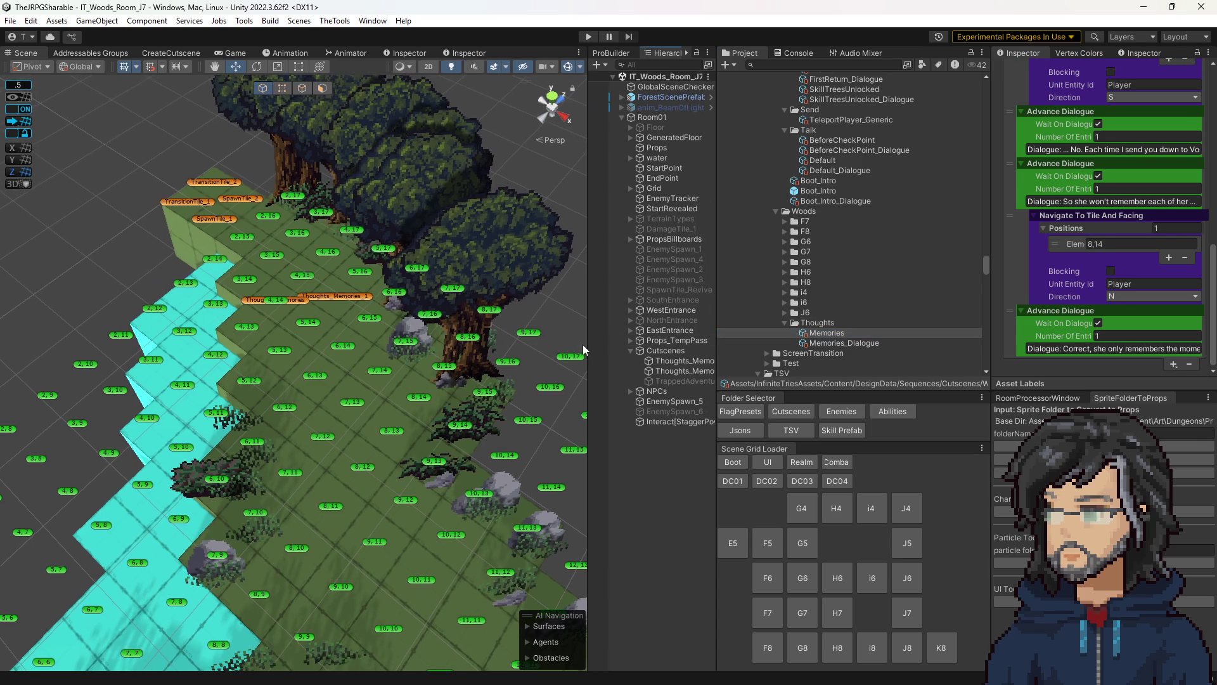
left_click(694, 361)
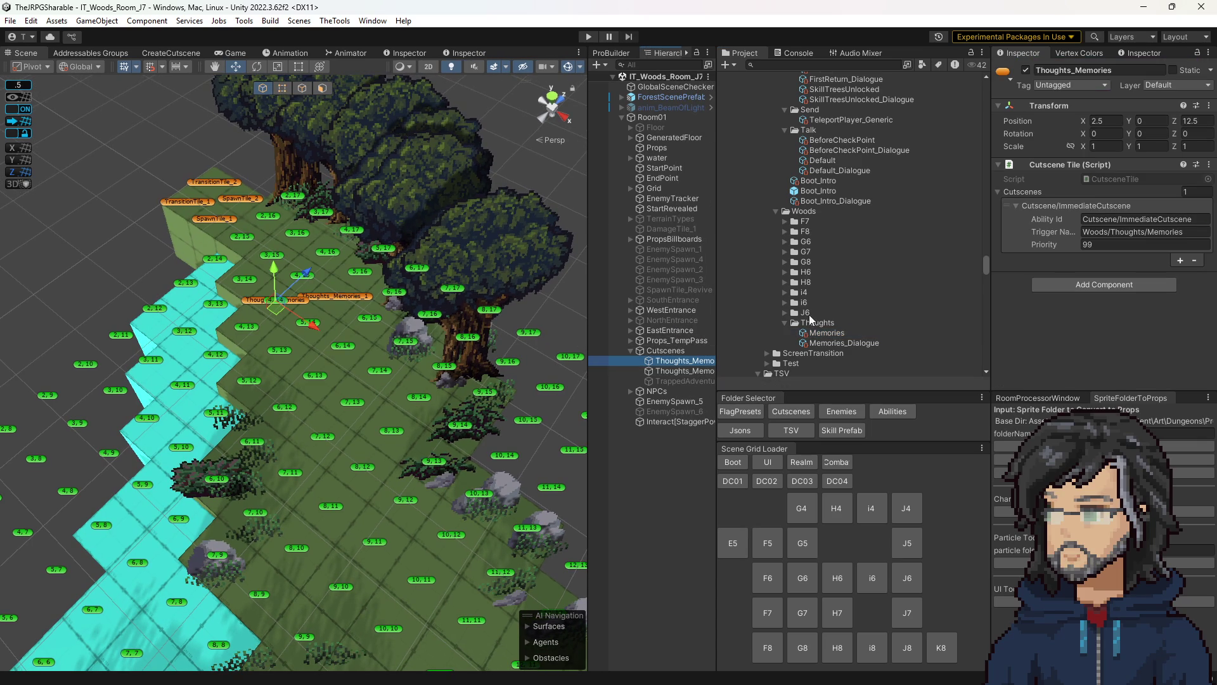
left_click(831, 343)
scroll(1081, 305, "down", 5)
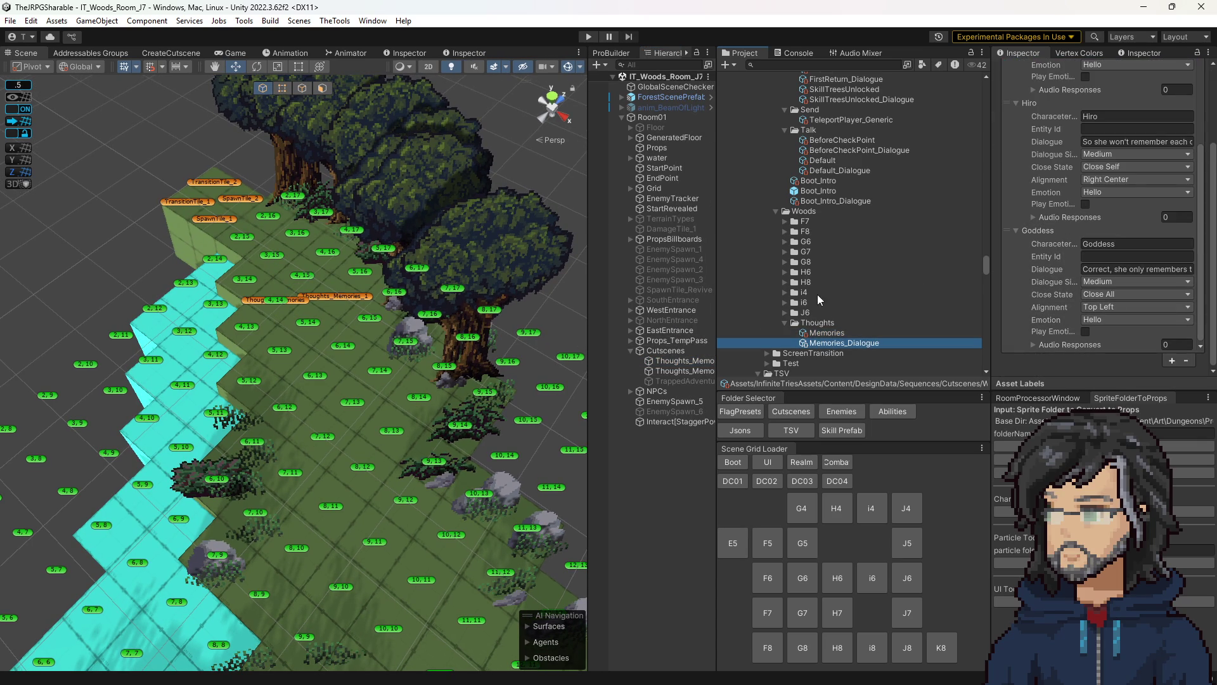
left_click(820, 331)
scroll(1108, 272, "up", 2)
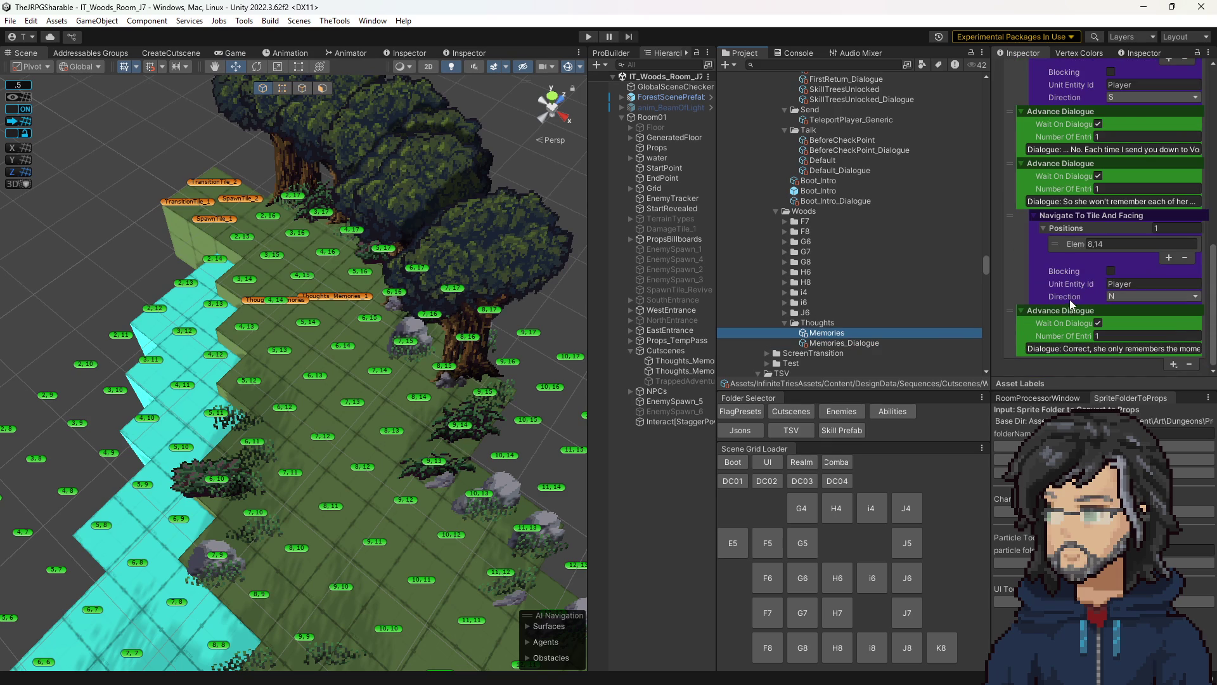
left_click(1109, 244)
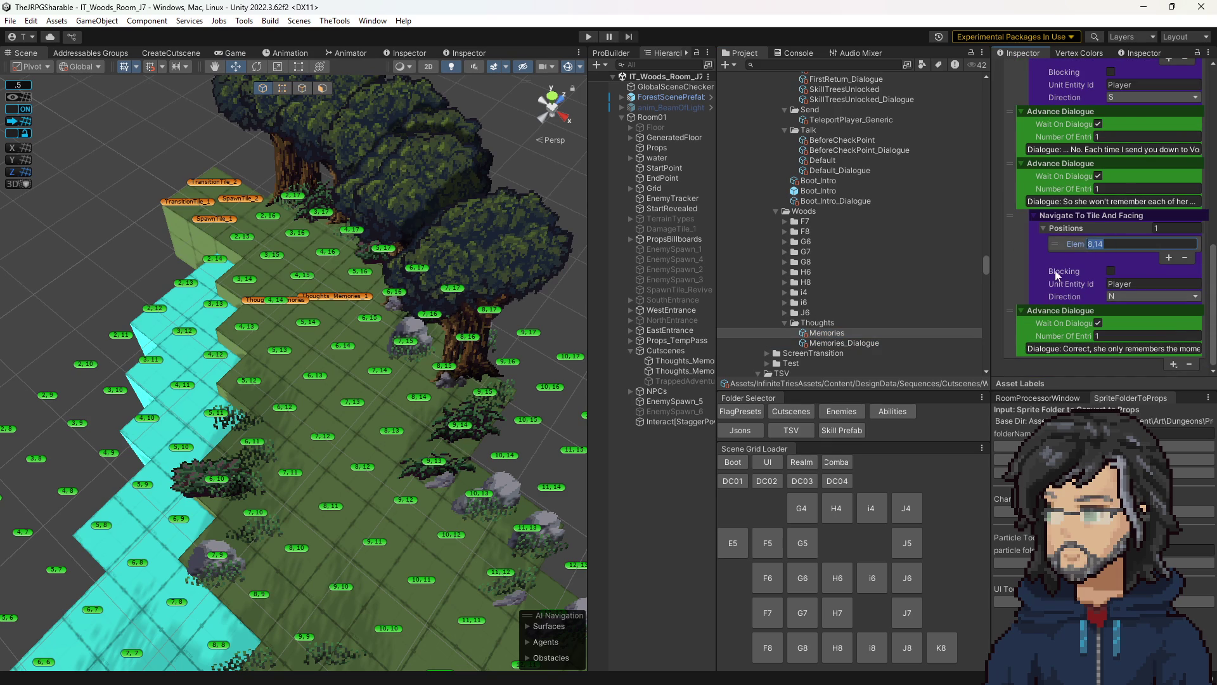
- Add a 0.5-second Wait X Seconds step right after the first Navigate step
left_click(1173, 365)
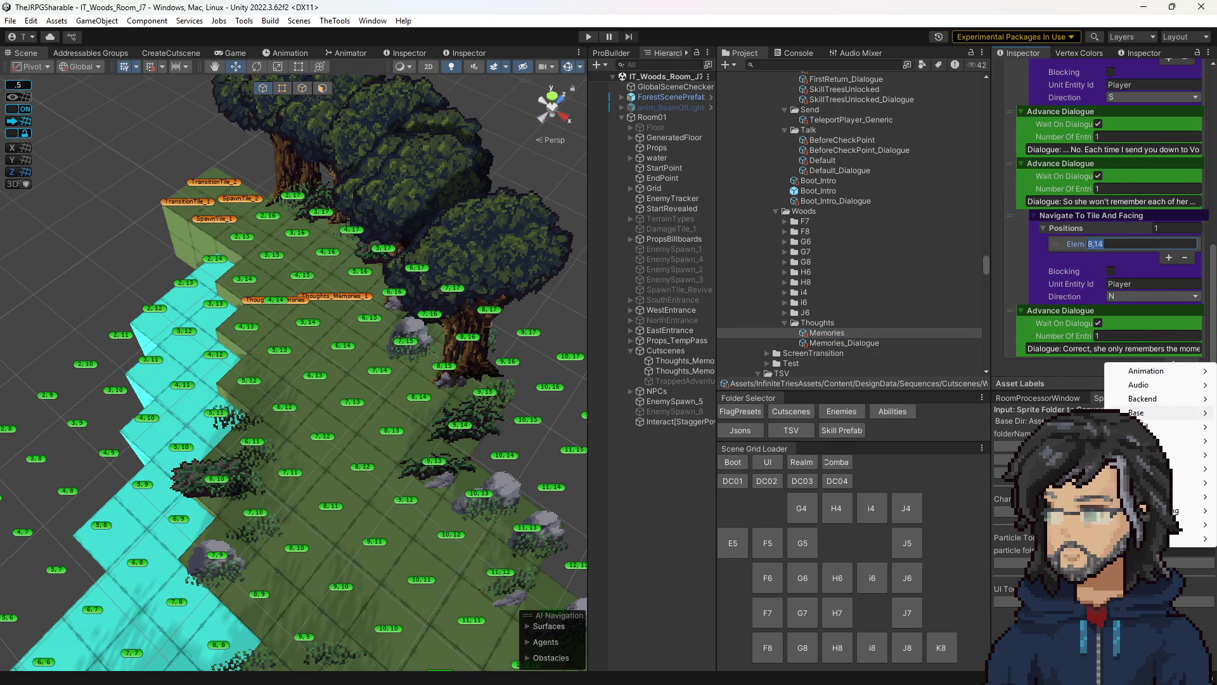
mouse_move(1146, 419)
left_click(938, 426)
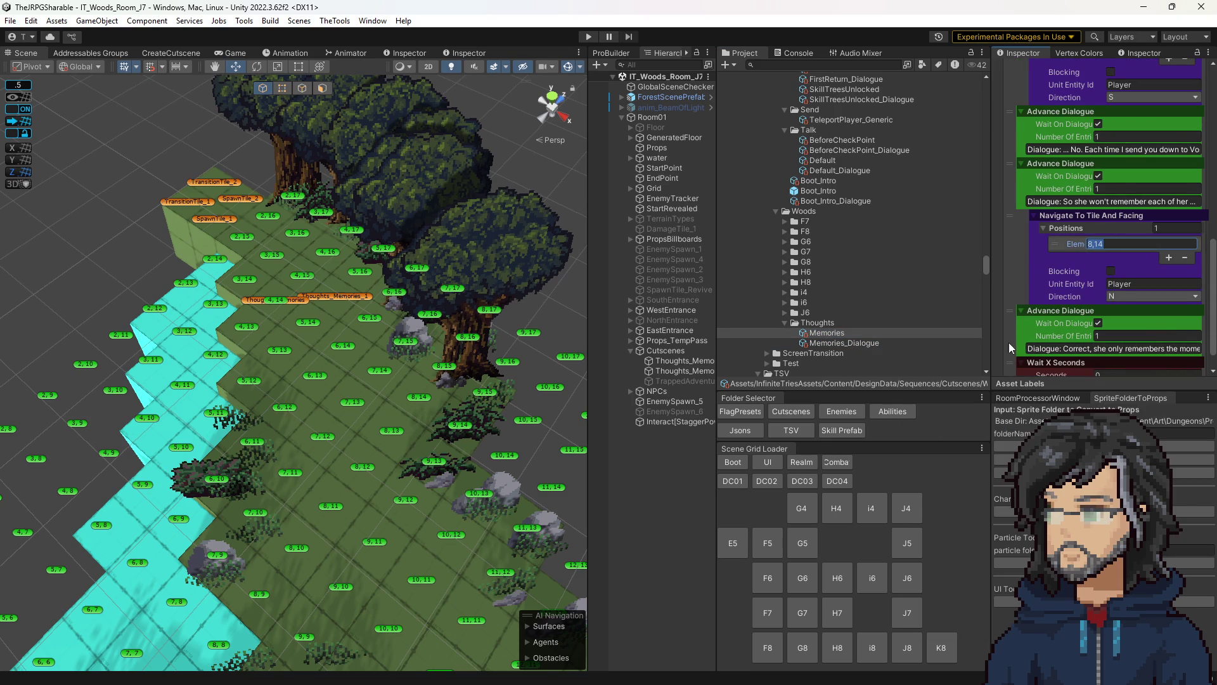
mouse_move(1010, 363)
left_mouse_down()
mouse_move(1045, 193)
mouse_move(1034, 93)
left_mouse_up()
scroll(1082, 203, "up", 2)
left_click(1114, 229)
type(".5")
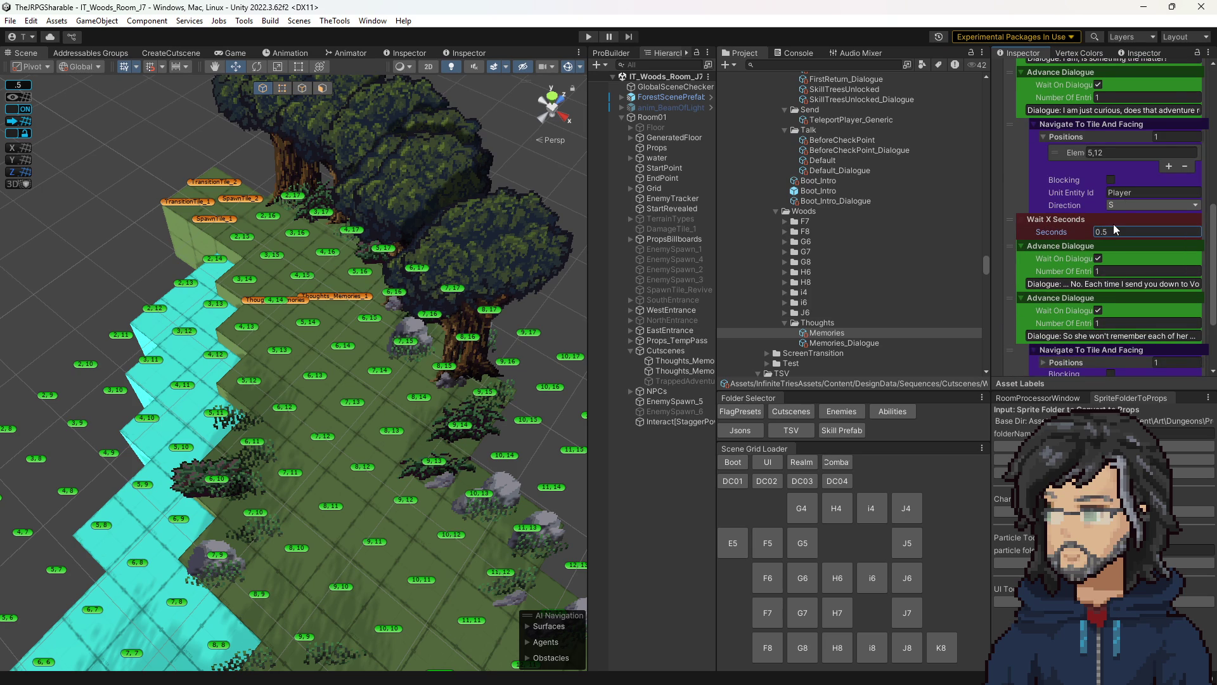
scroll(1141, 317, "down", 3)
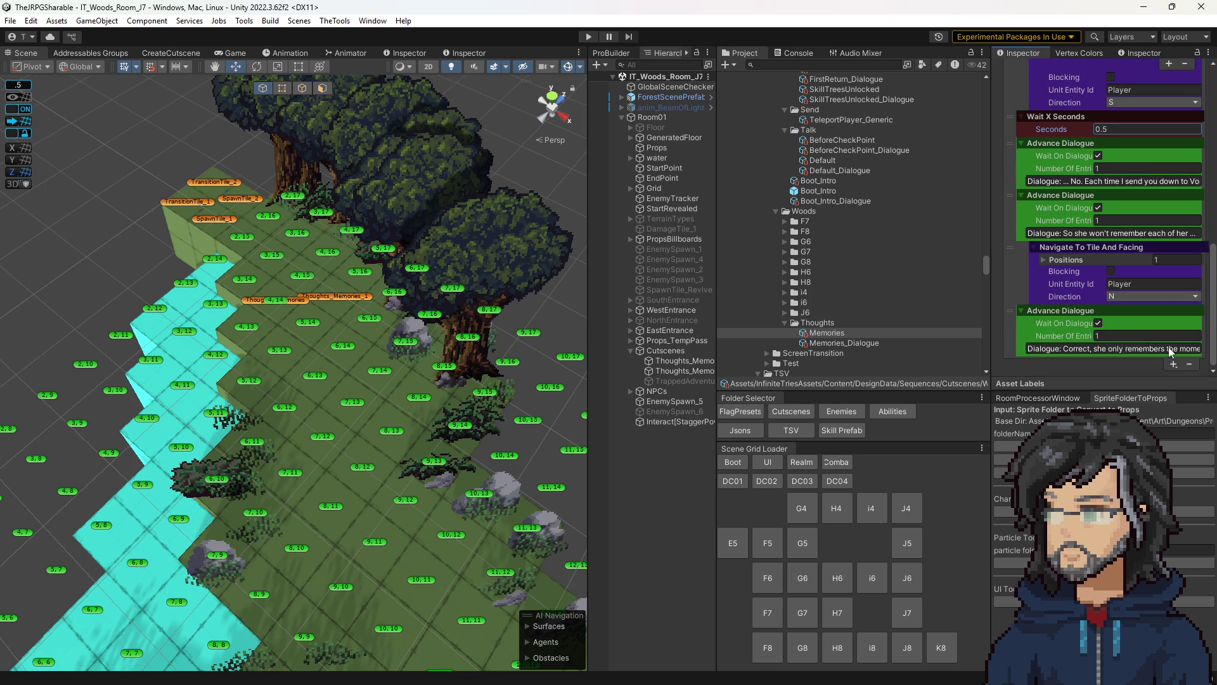
left_click_drag(1014, 249, 1014, 206)
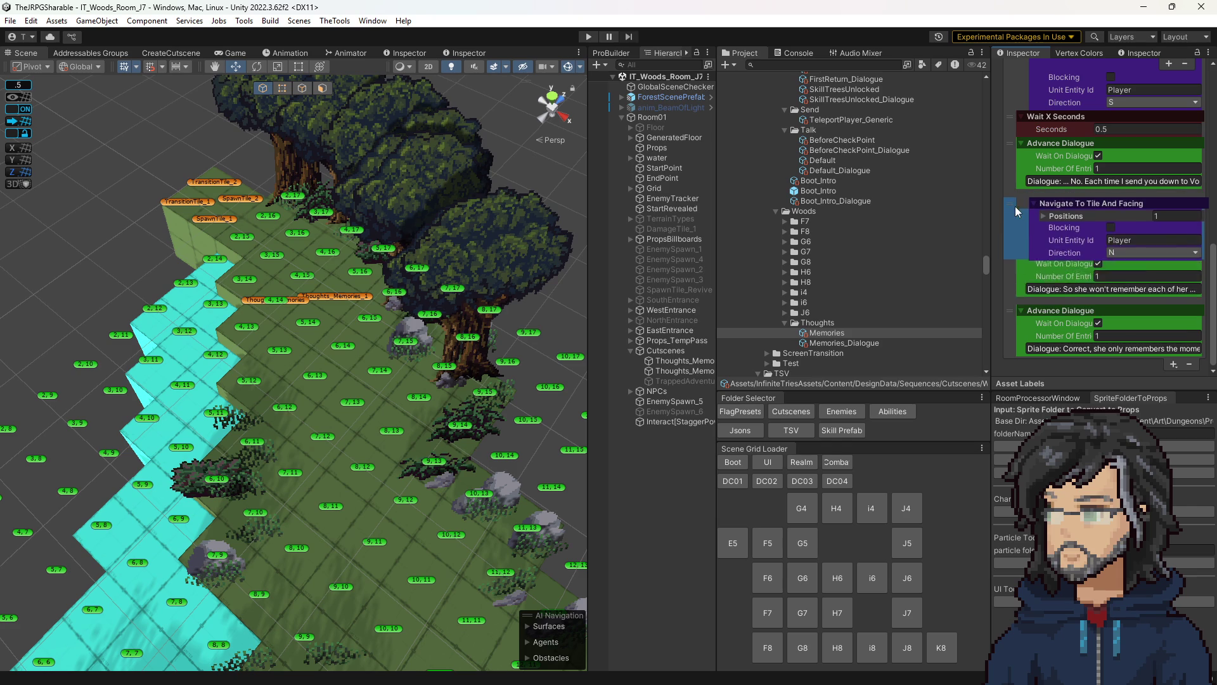
- Set the second walk step's target tile to 7,12 and move it above the preceding dialogue
left_click(1043, 208)
left_click(1117, 224)
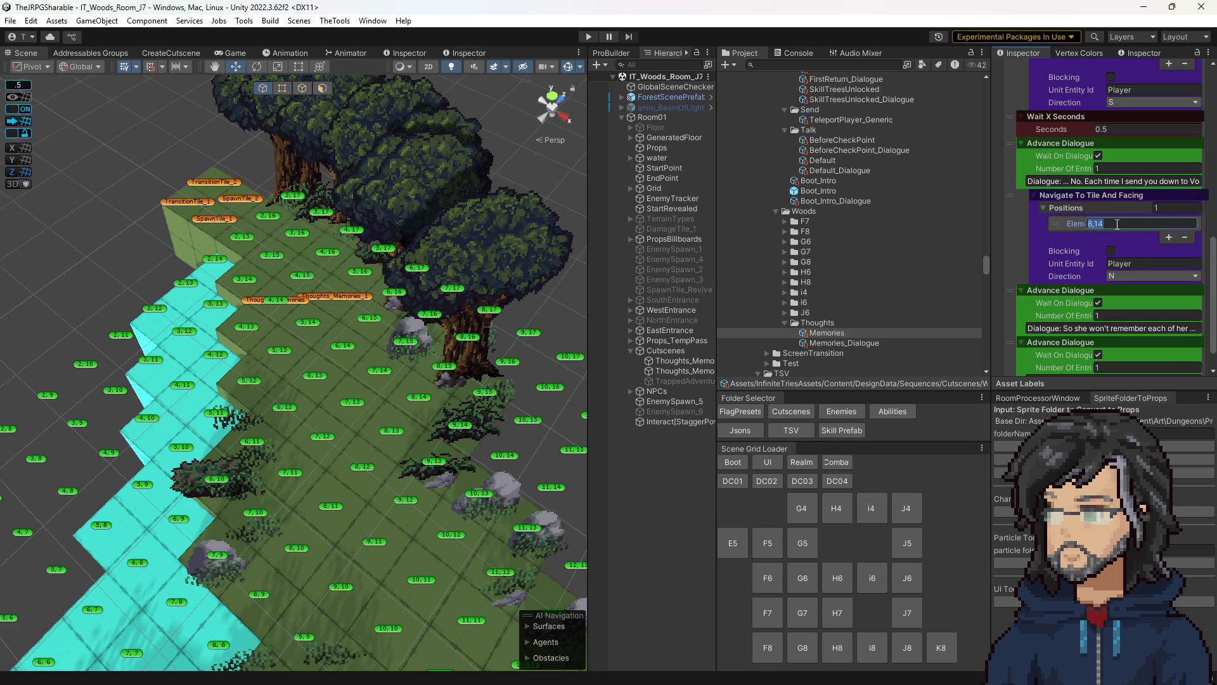
type("74")
left_click_drag(1026, 197, 1013, 161)
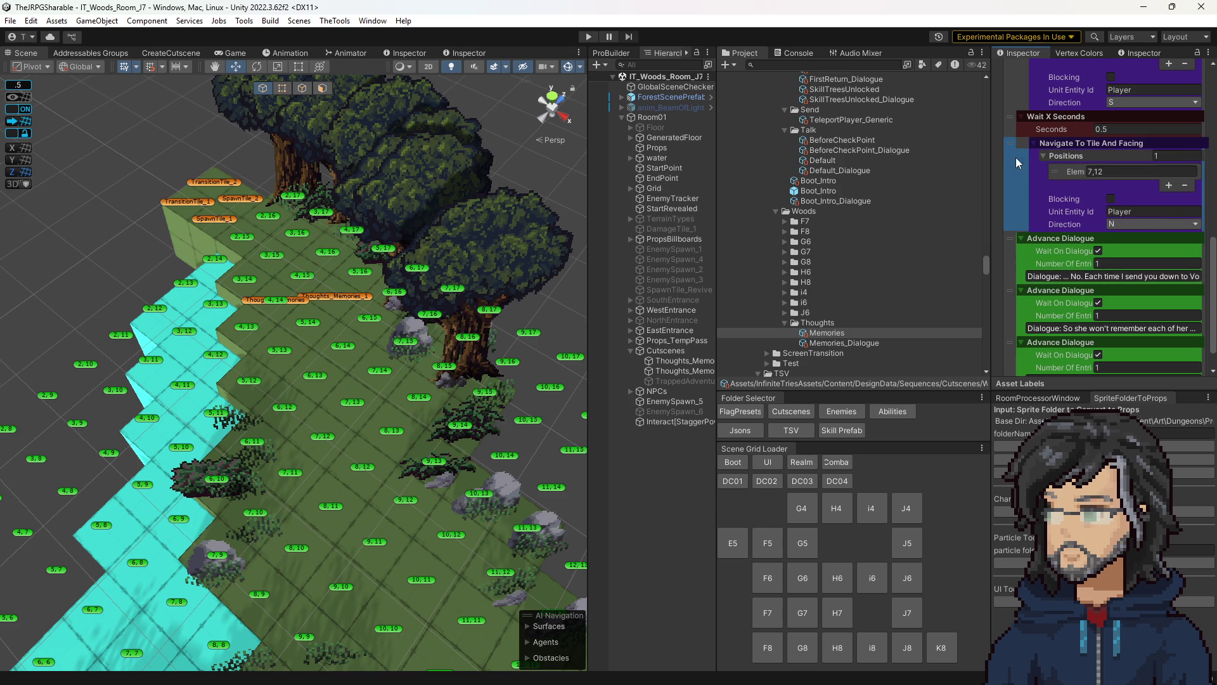
- Reposition the dialogue step after the walk and turn its wait option back on
scroll(1078, 228, "up", 2)
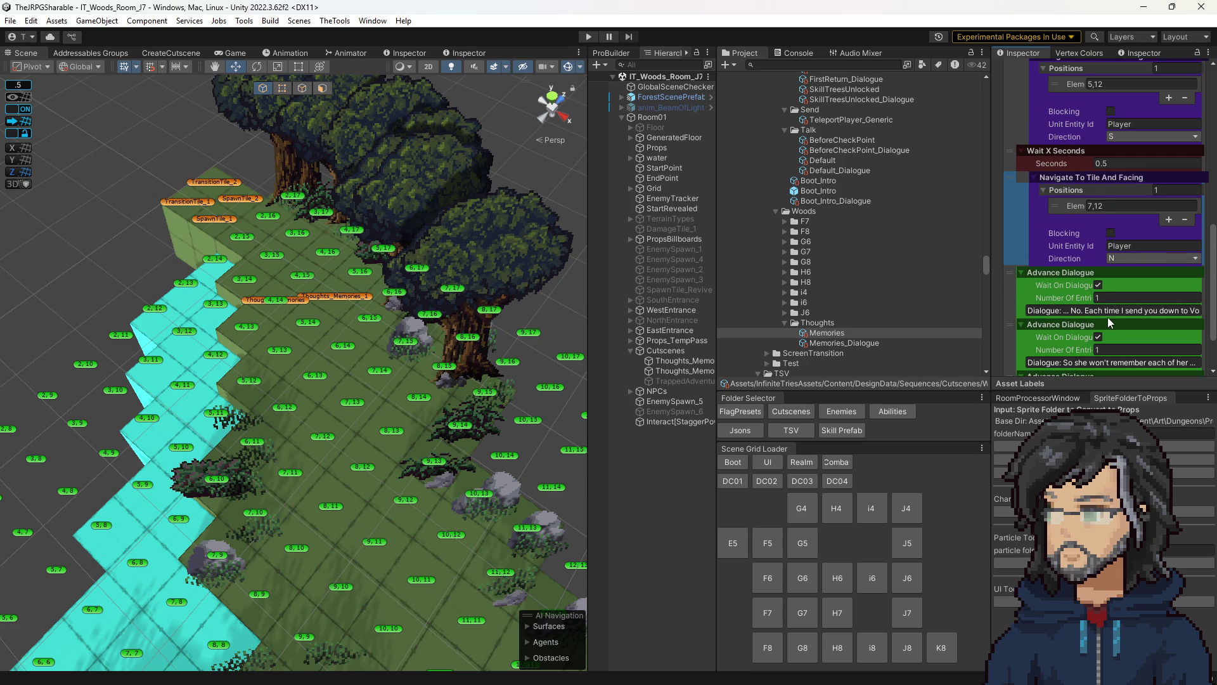
scroll(1020, 279, "up", 4)
scroll(1022, 298, "down", 2)
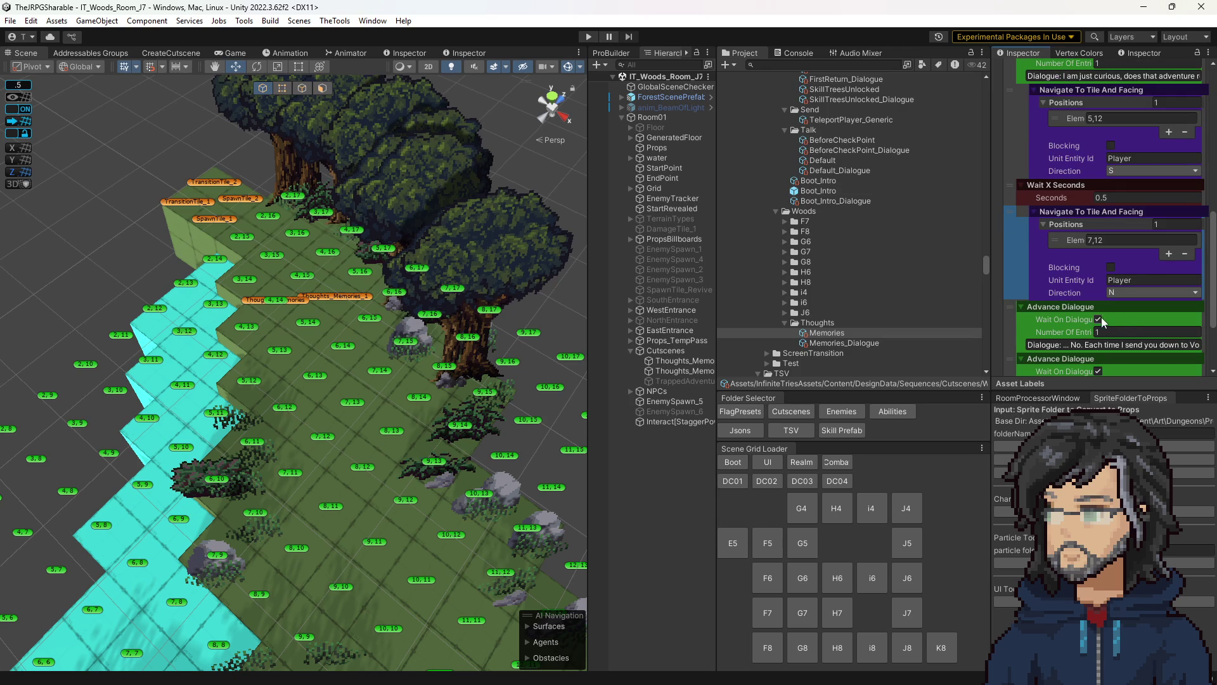
left_click_drag(1019, 307, 1010, 307)
scroll(1013, 307, "down", 2)
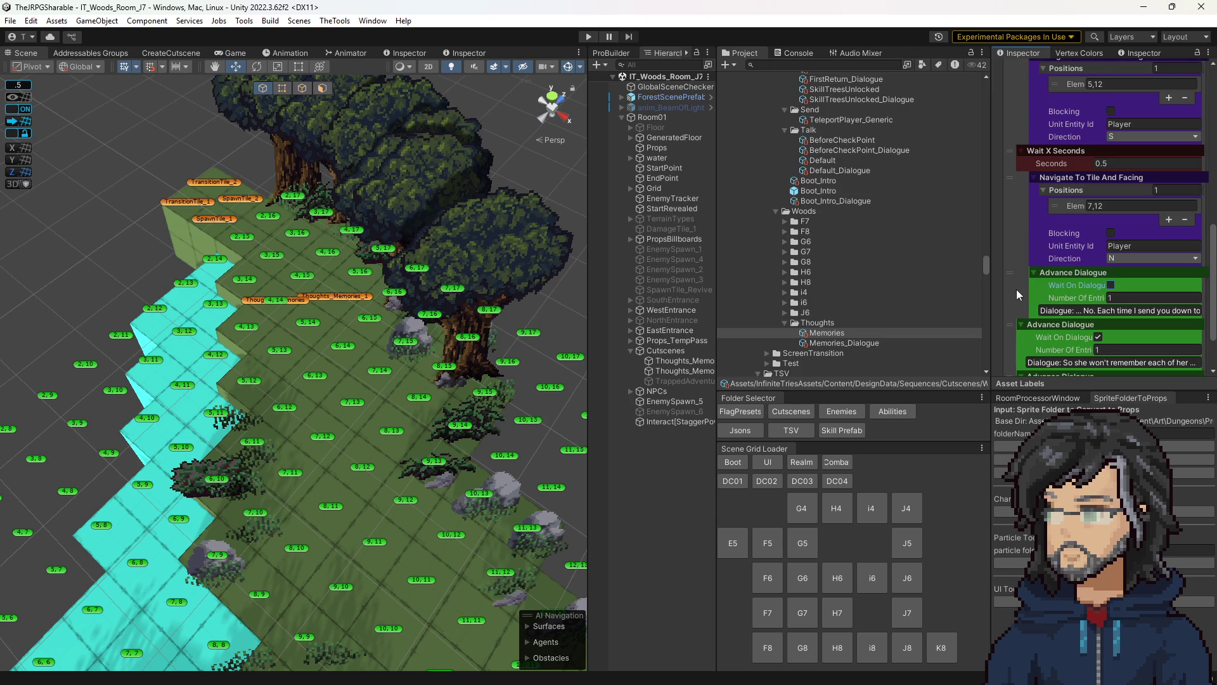
left_click(1111, 285)
scroll(1044, 309, "up", 4)
scroll(1044, 309, "up", 1)
scroll(1042, 308, "down", 2)
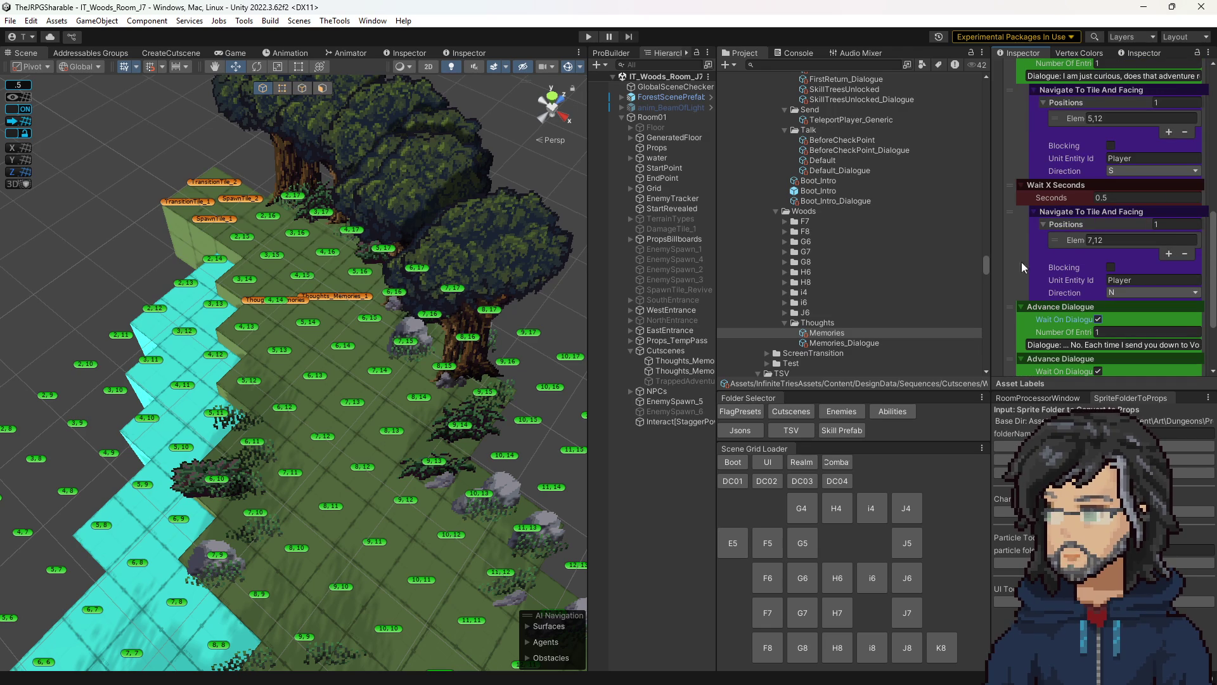
left_click(660, 402)
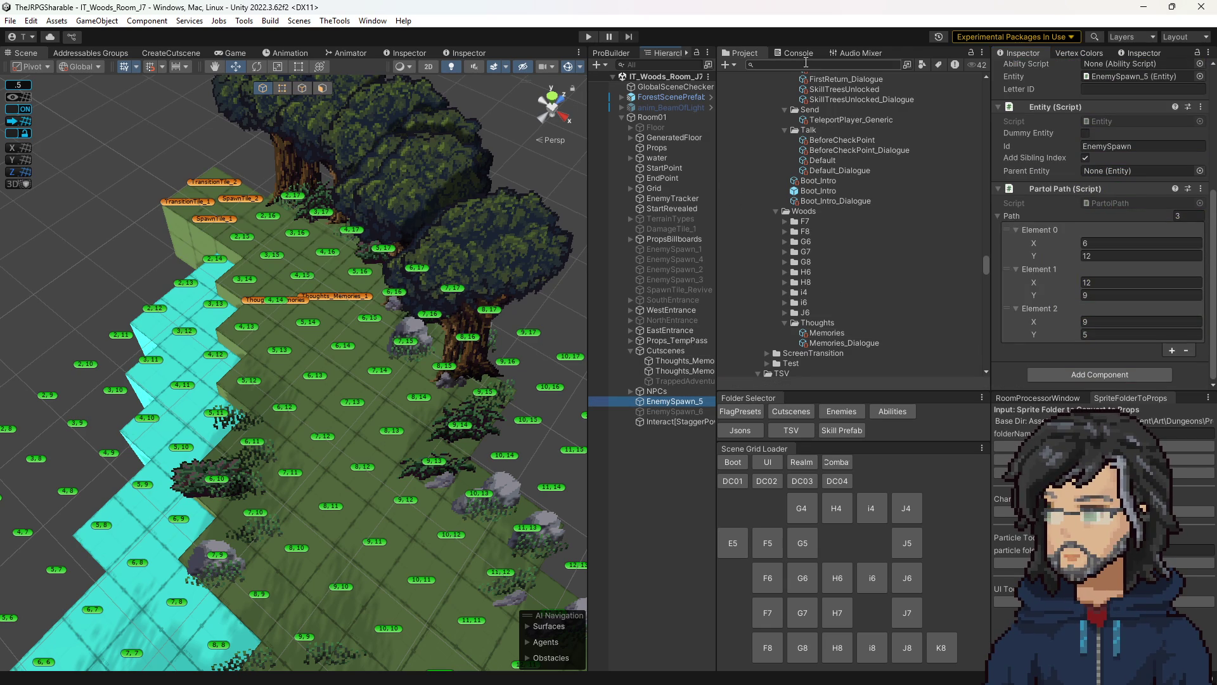
- Drag the '...No. Each time I send you down' line above both walk steps in Memories
left_click(824, 334)
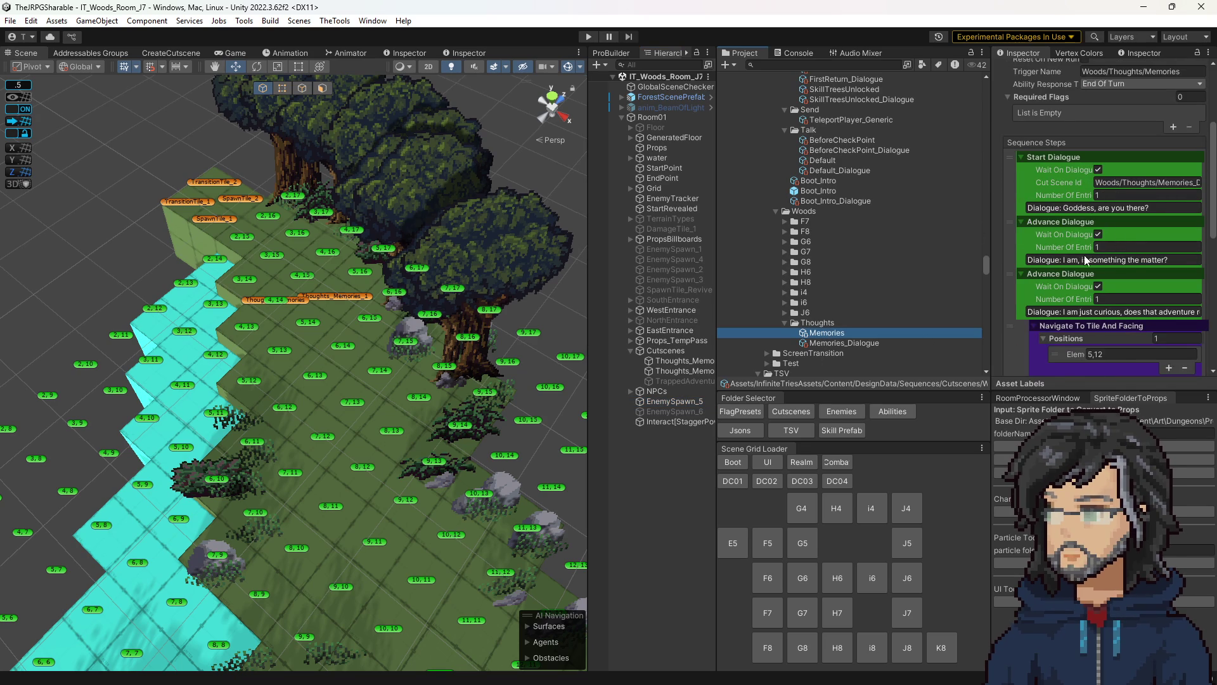
scroll(1082, 265, "down", 2)
scroll(1096, 244, "down", 1)
scroll(1052, 264, "down", 2)
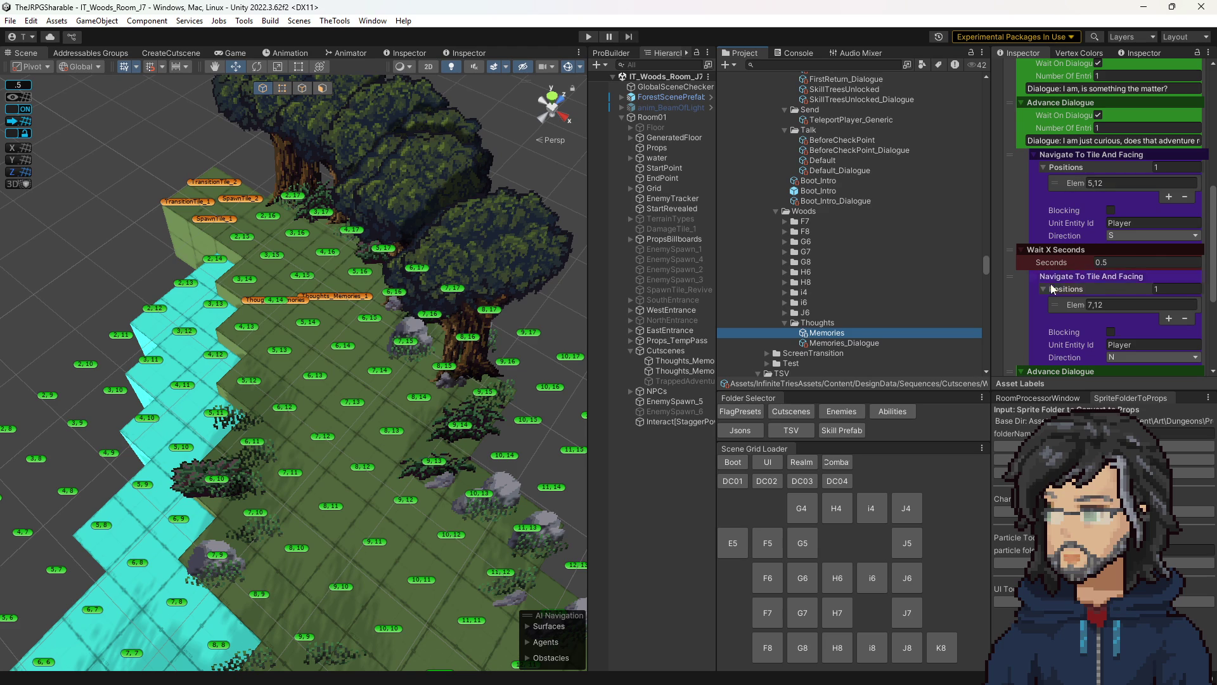
scroll(1052, 279, "down", 2)
scroll(1086, 291, "down", 2)
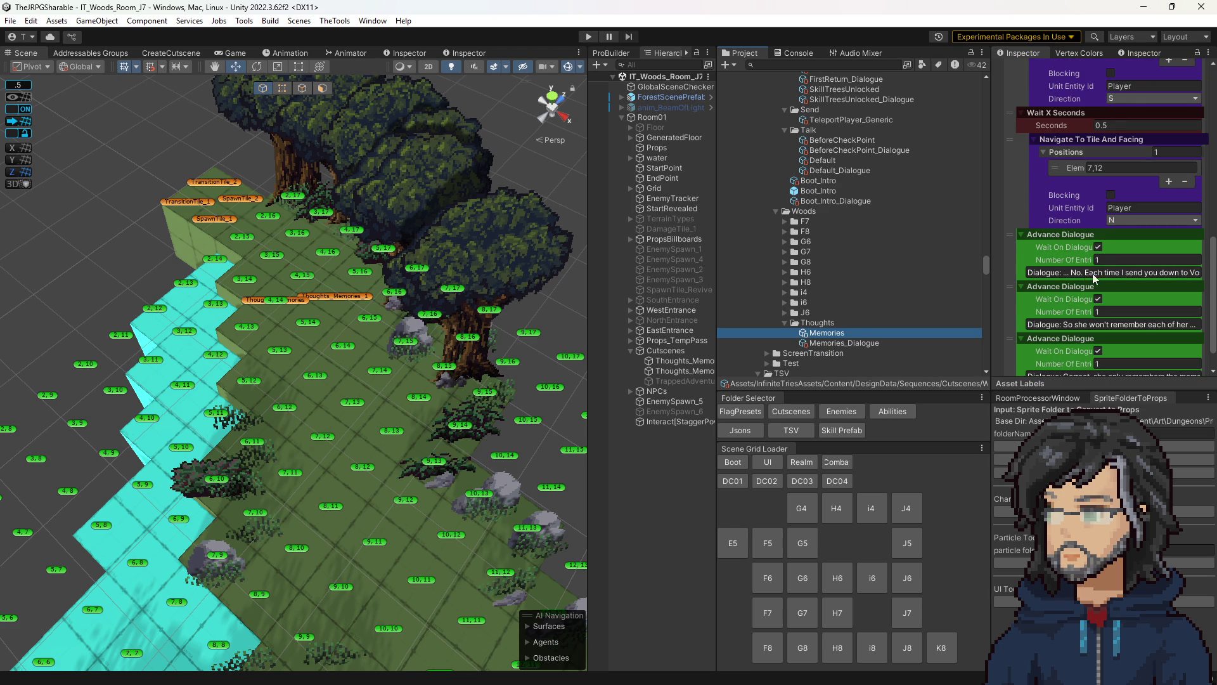
mouse_move(1009, 236)
left_mouse_down()
mouse_move(1005, 70)
mouse_move(1019, 189)
mouse_move(1072, 194)
left_mouse_up()
scroll(1077, 283, "down", 5)
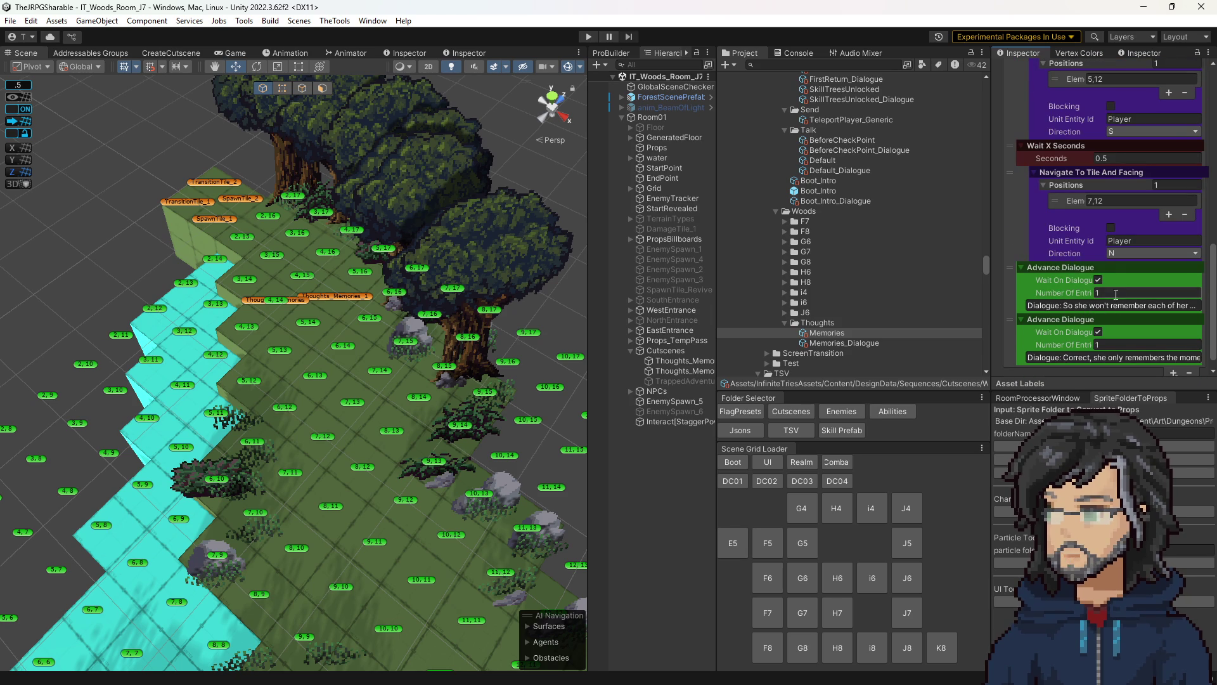
scroll(1116, 269, "up", 2)
- Tick Blocking on both Navigate To Tile And Facing steps and set the second's Direction to W
left_click(1112, 296)
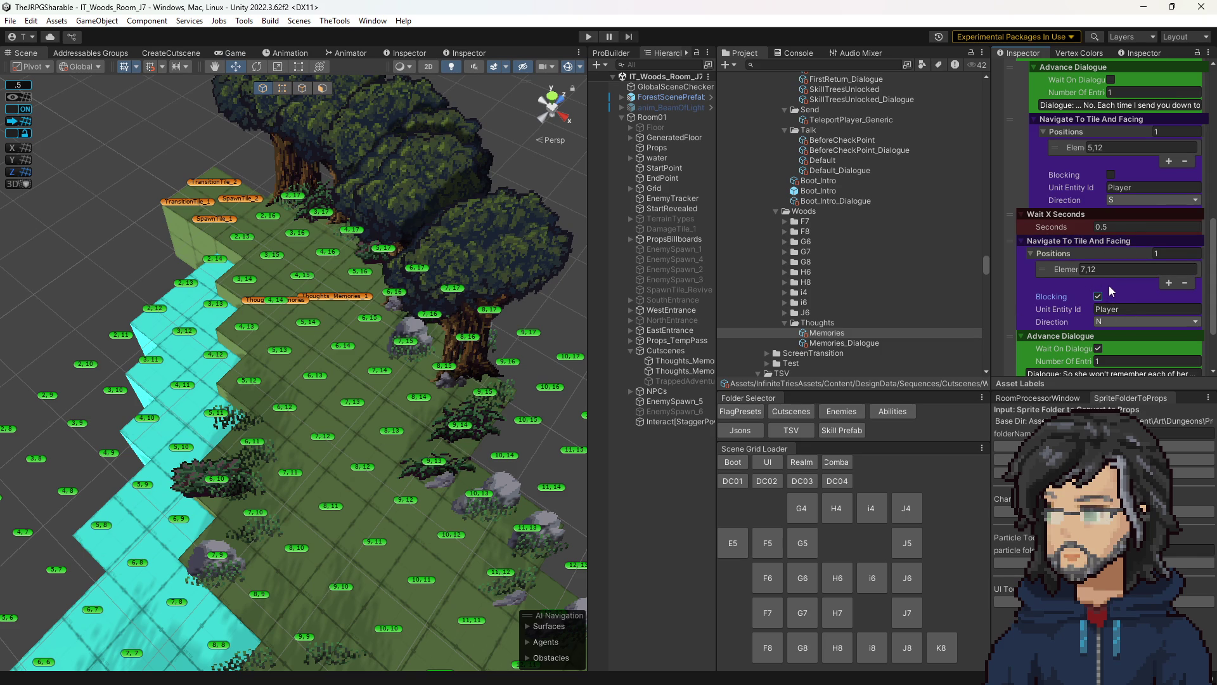
left_click(1111, 174)
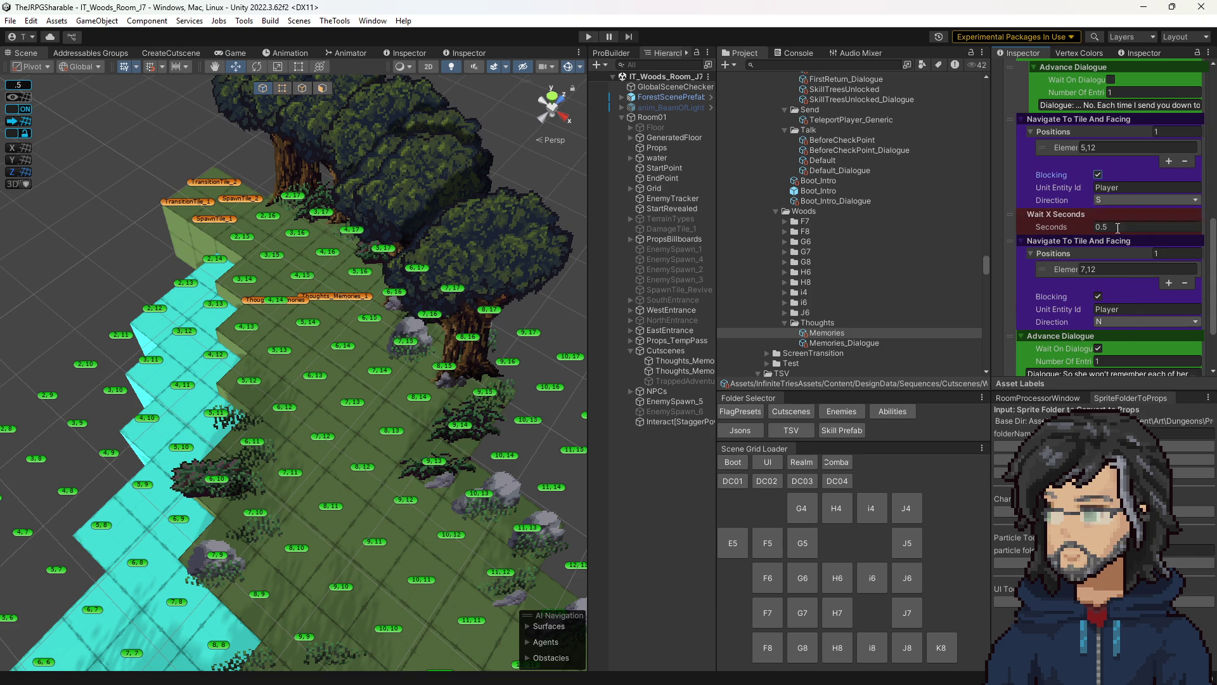
scroll(1109, 262, "up", 3)
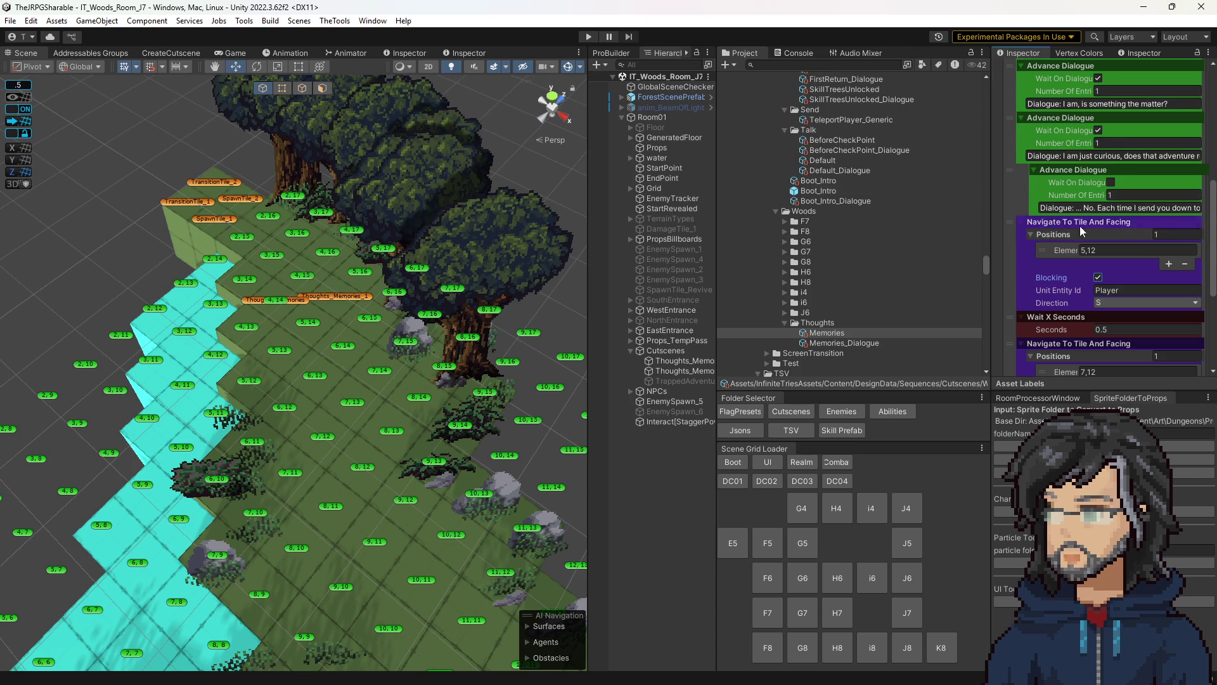
scroll(1096, 200, "down", 3)
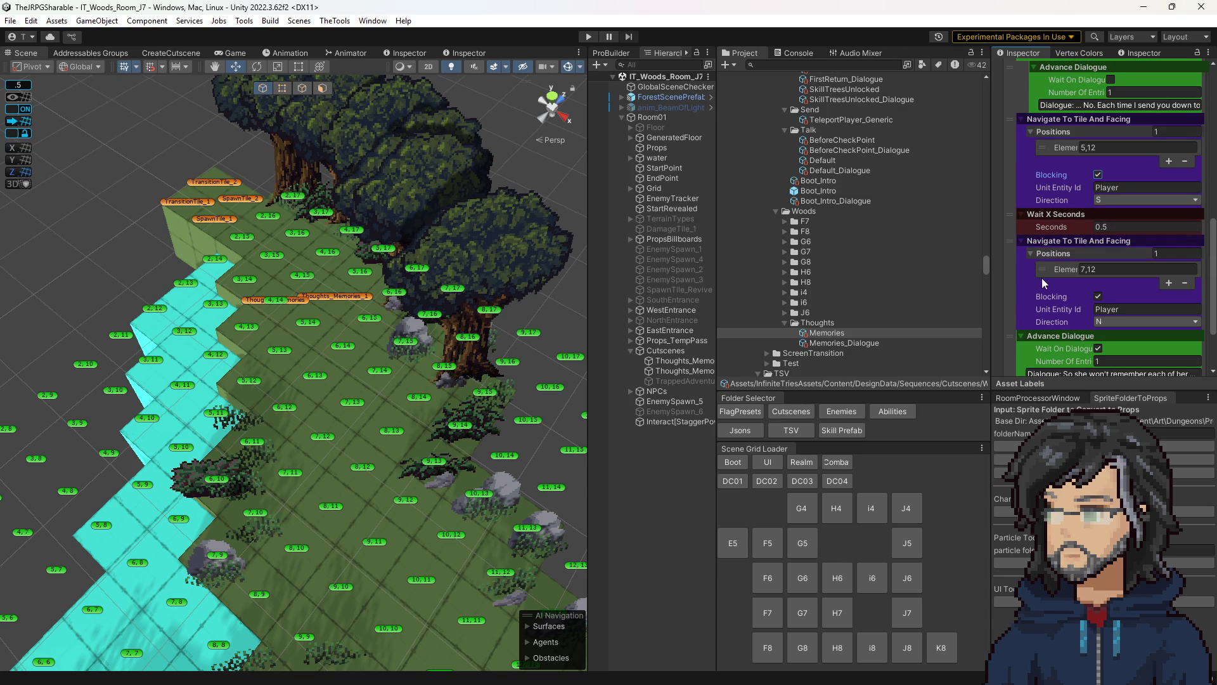
scroll(1057, 288, "down", 3)
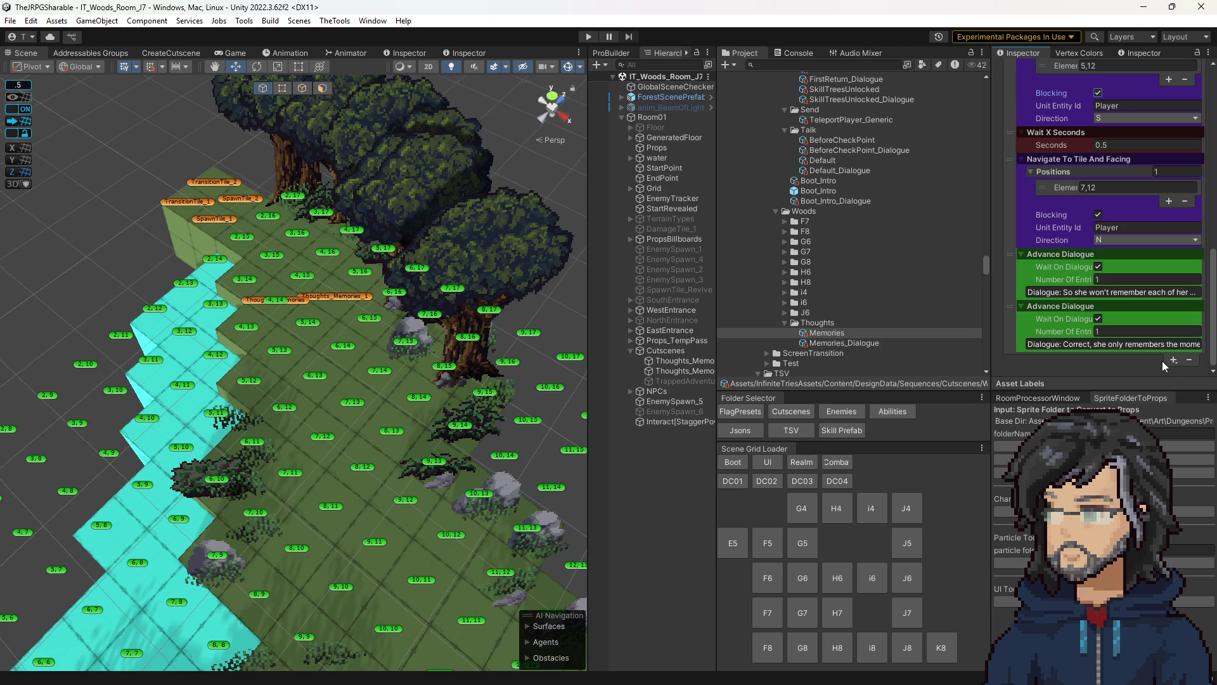
left_click(1119, 238)
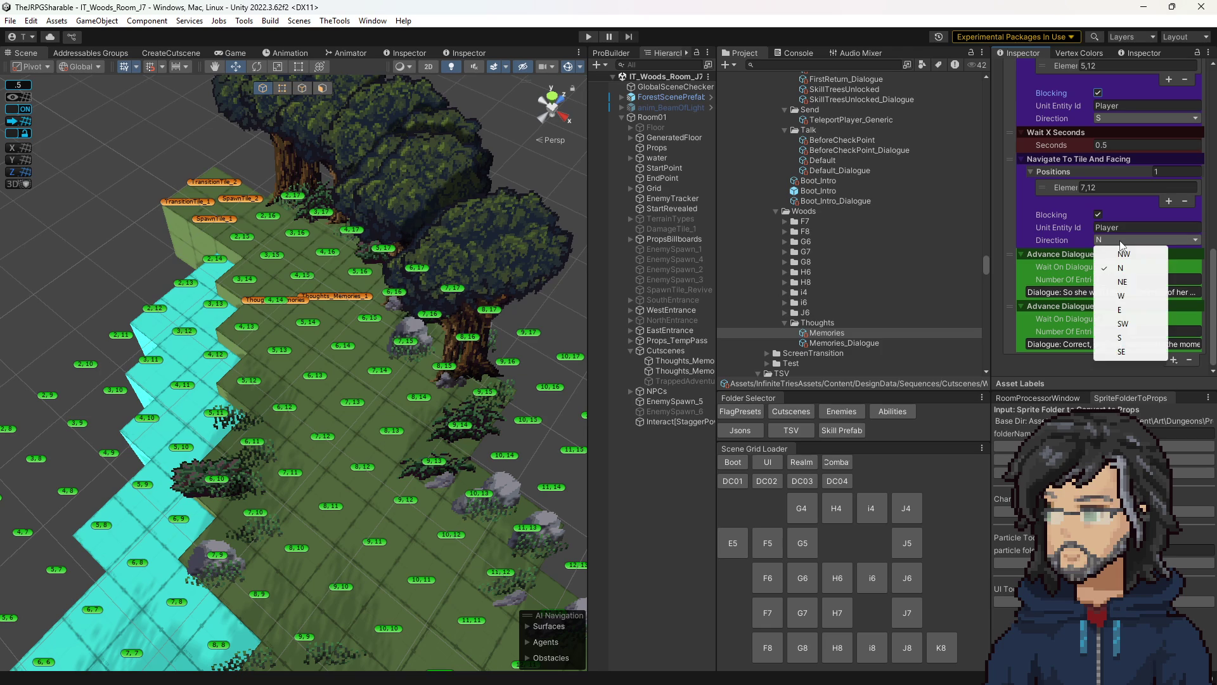
left_click(1129, 305)
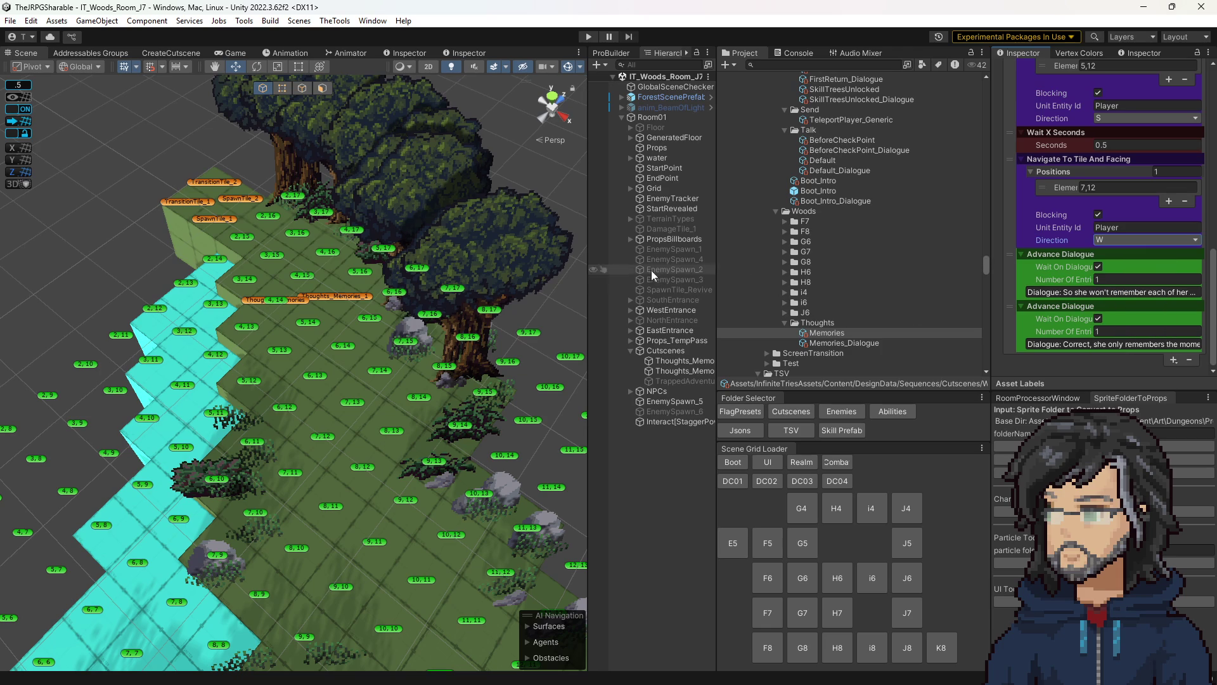
- Play-test with a wider Game view, changing the second walk's facing from W to E, then S
left_click(587, 38)
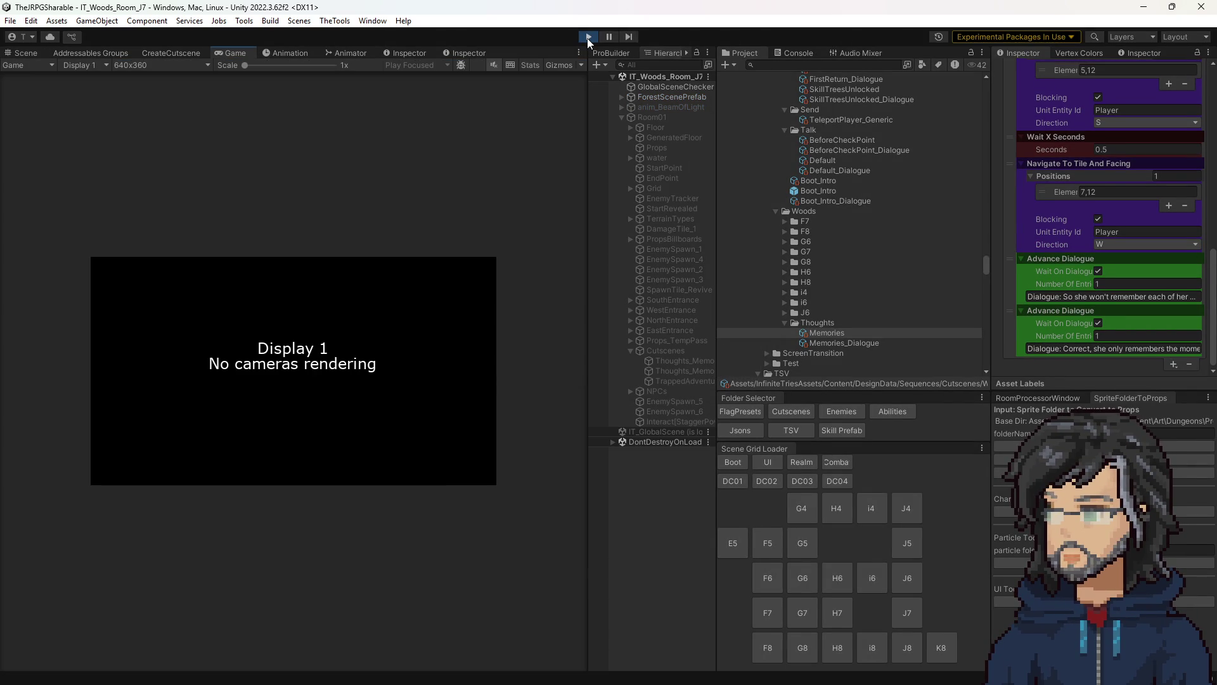
left_click_drag(589, 162, 827, 168)
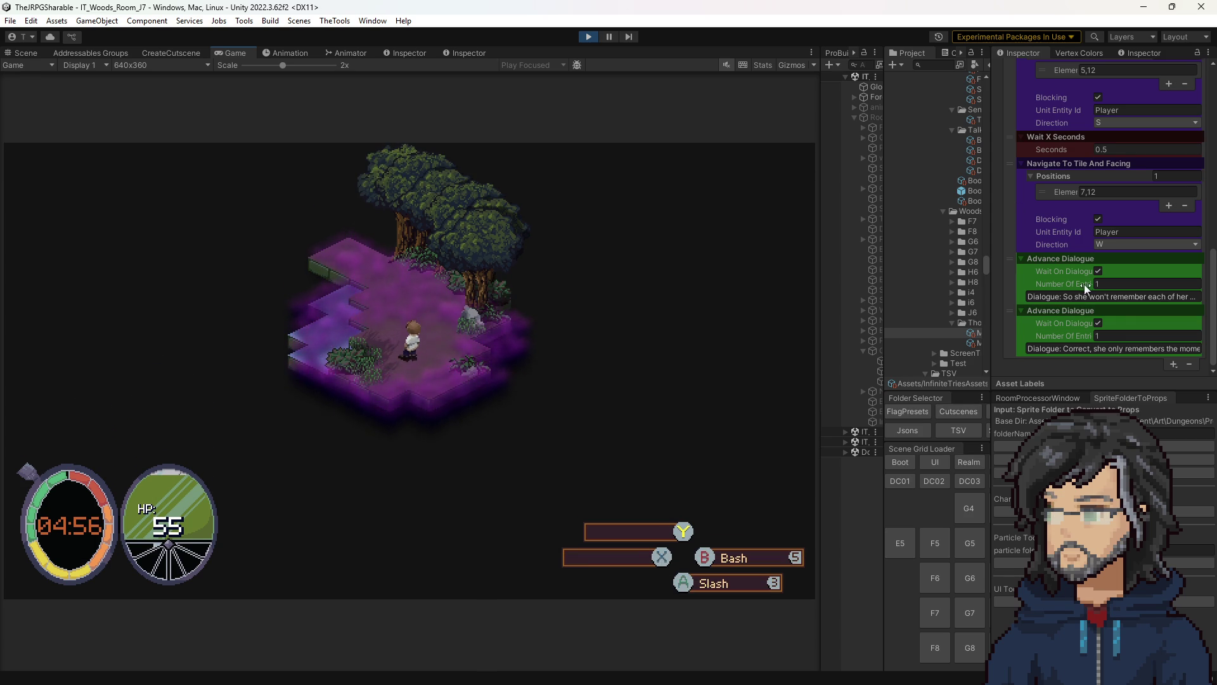
left_click(1122, 244)
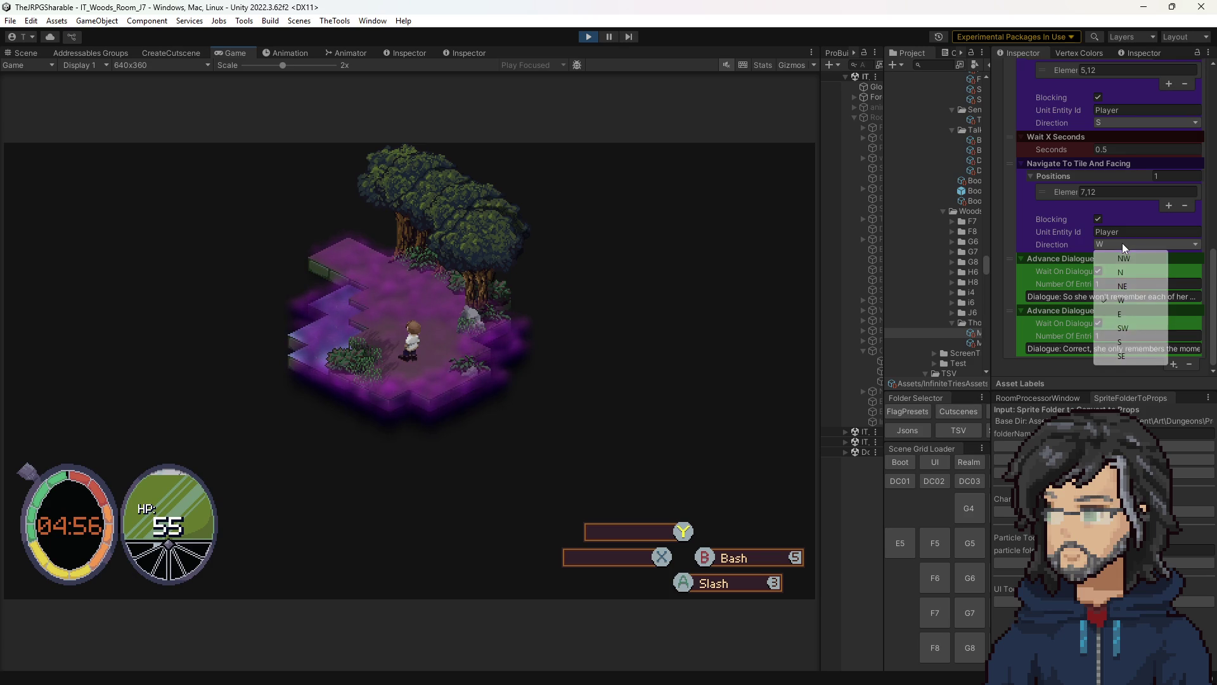
left_click(1129, 315)
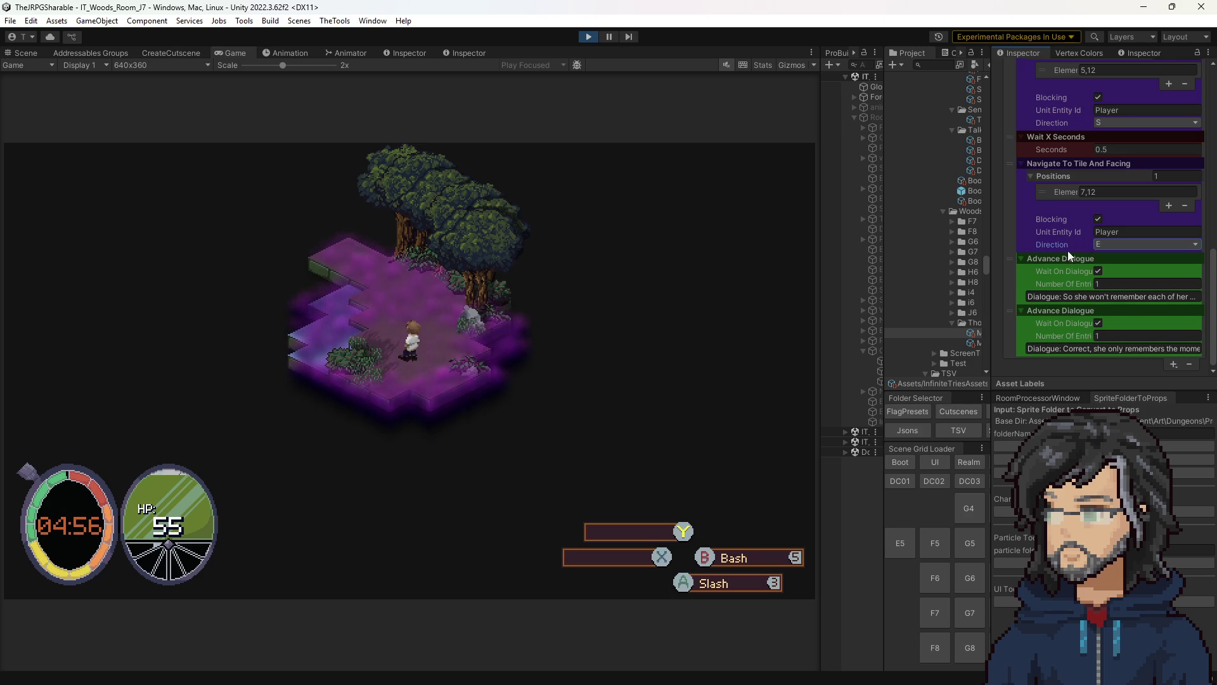
left_click(1099, 246)
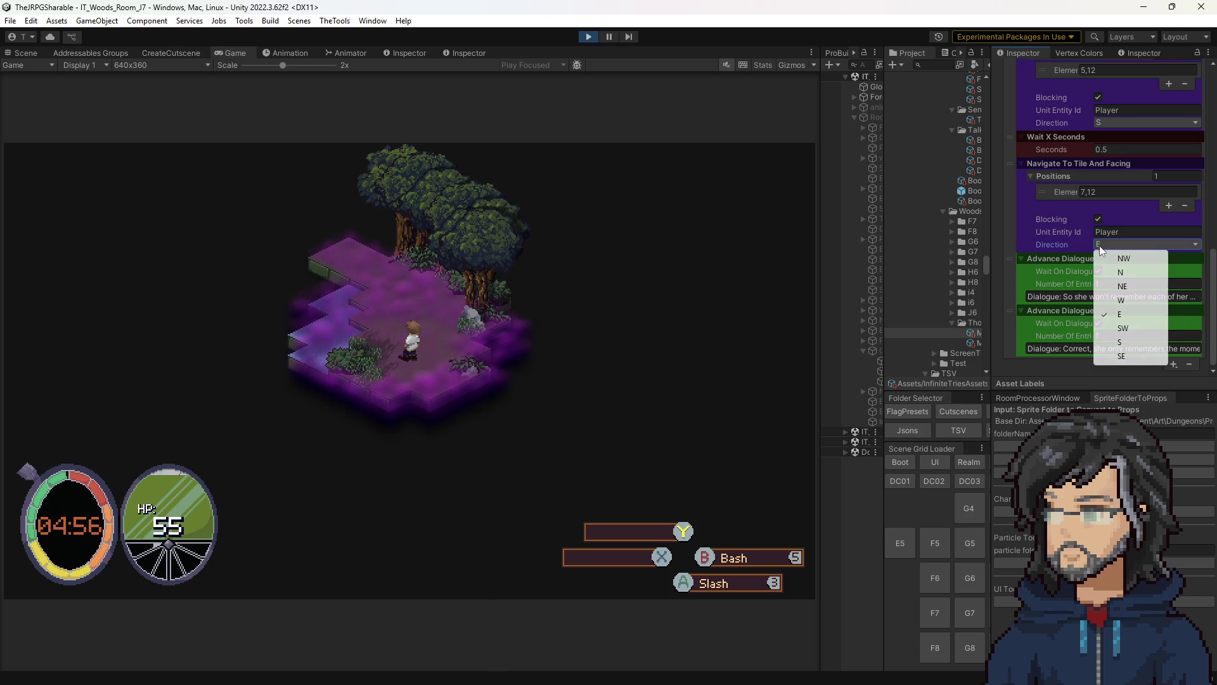
left_click(1142, 328)
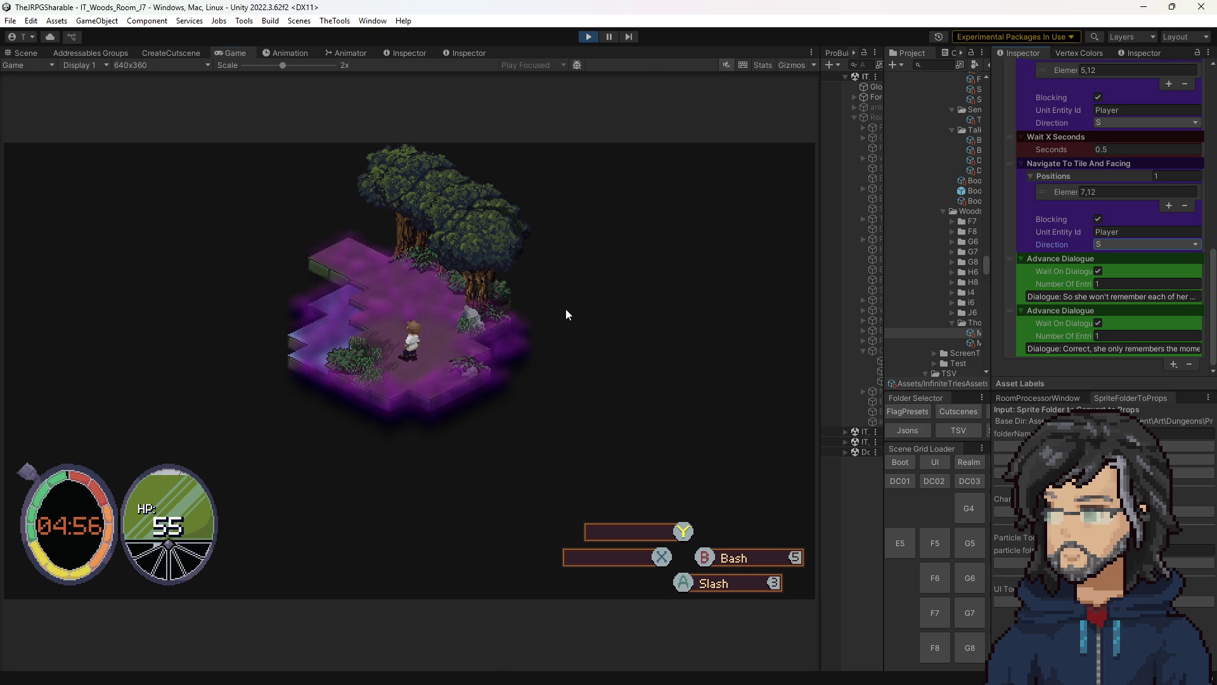
key("ctrl+s")
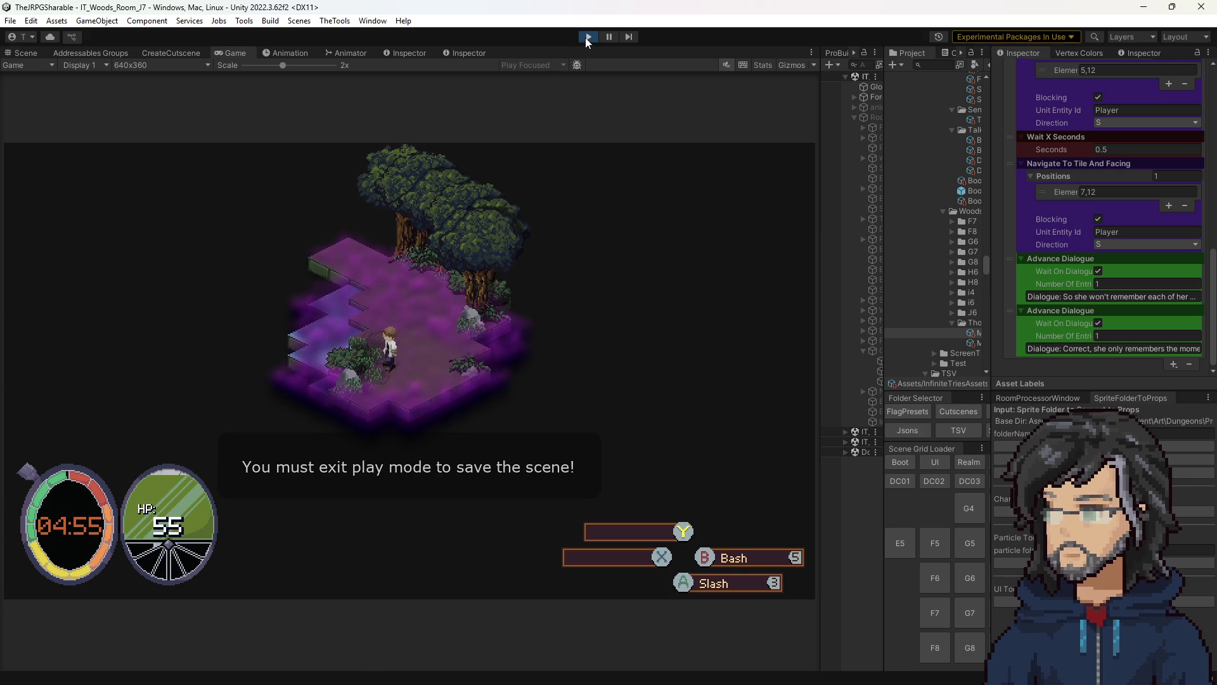
key("ctrl+p")
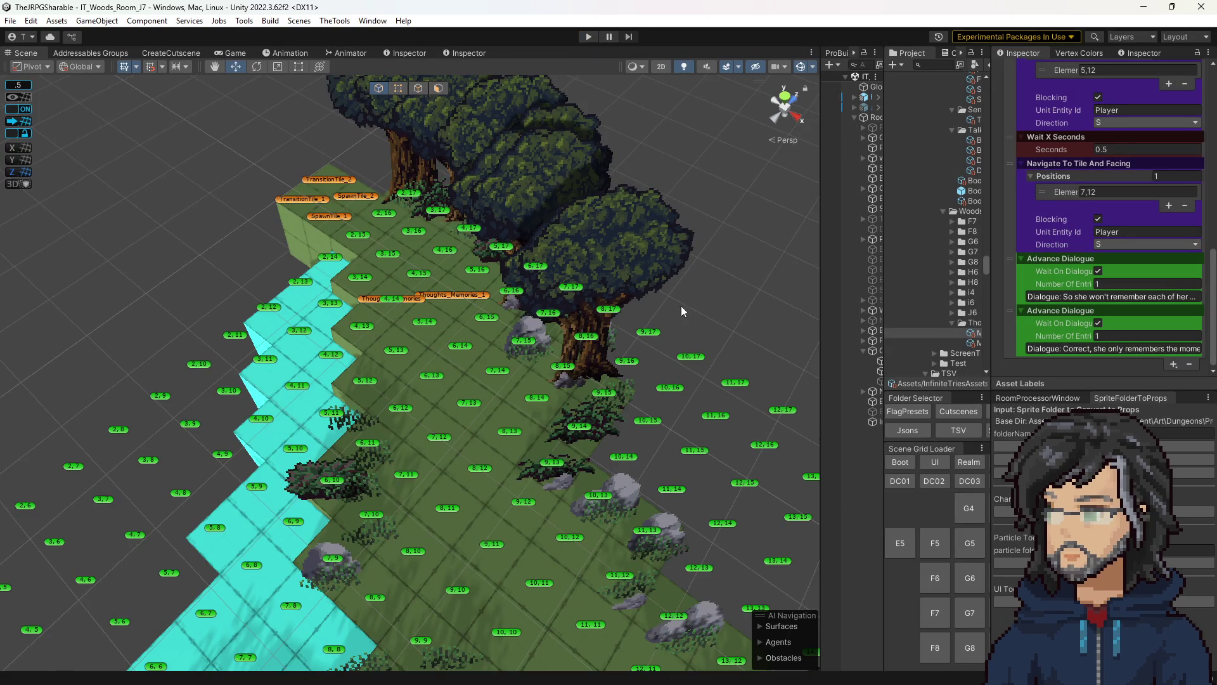
left_click_drag(885, 291, 837, 291)
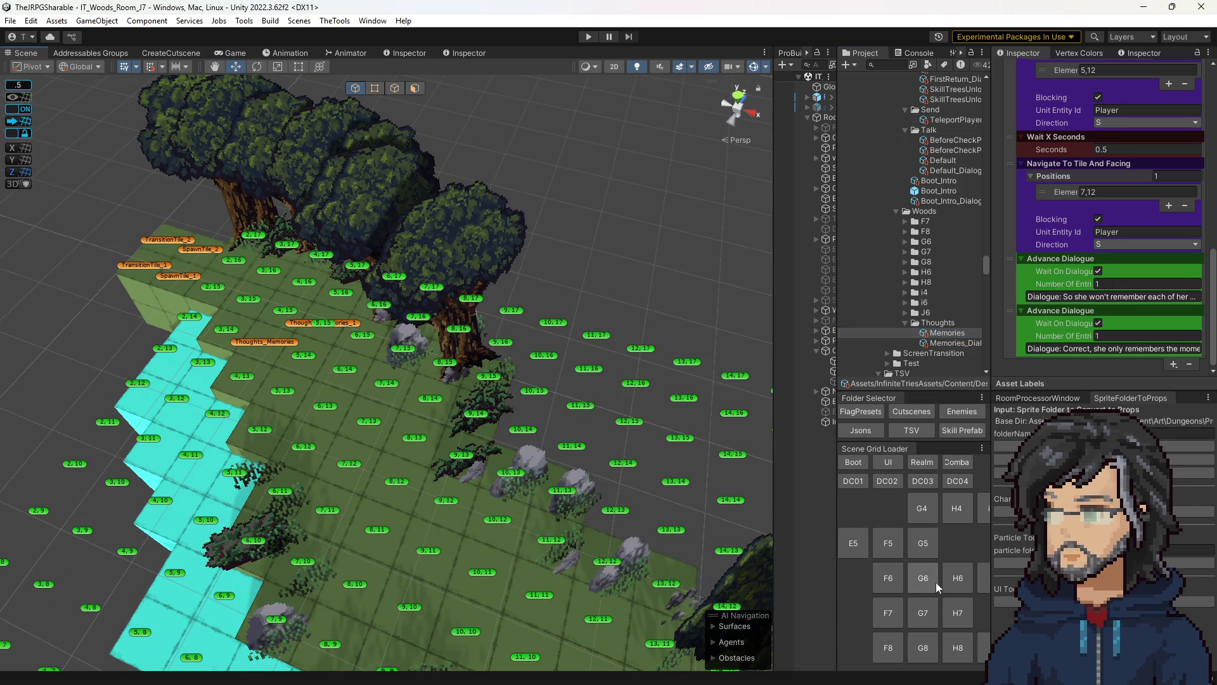
- Widen the Scene Grid Loader, load the K8 then J8 rooms, and orbit around J8
left_click_drag(839, 577, 719, 578)
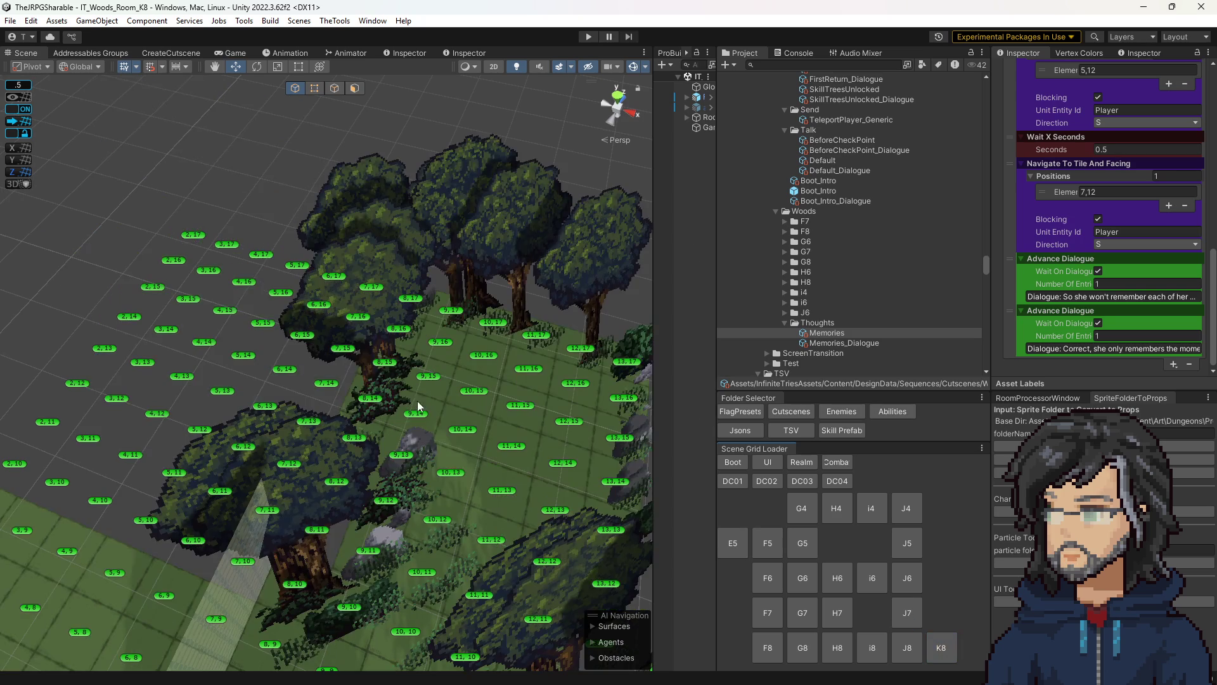
mouse_move(444, 444)
left_mouse_down()
mouse_move(216, 421)
mouse_move(417, 365)
mouse_move(380, 317)
left_mouse_up()
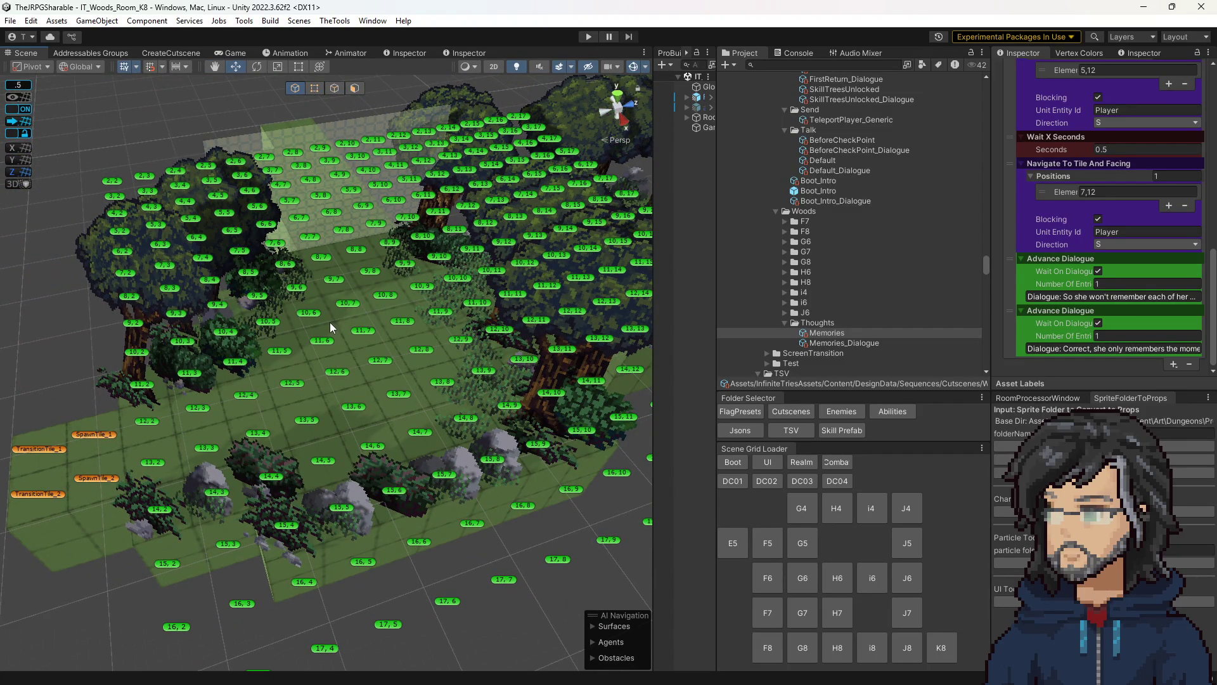
mouse_move(400, 339)
left_mouse_down()
mouse_move(379, 354)
mouse_move(396, 362)
mouse_move(321, 340)
left_mouse_up()
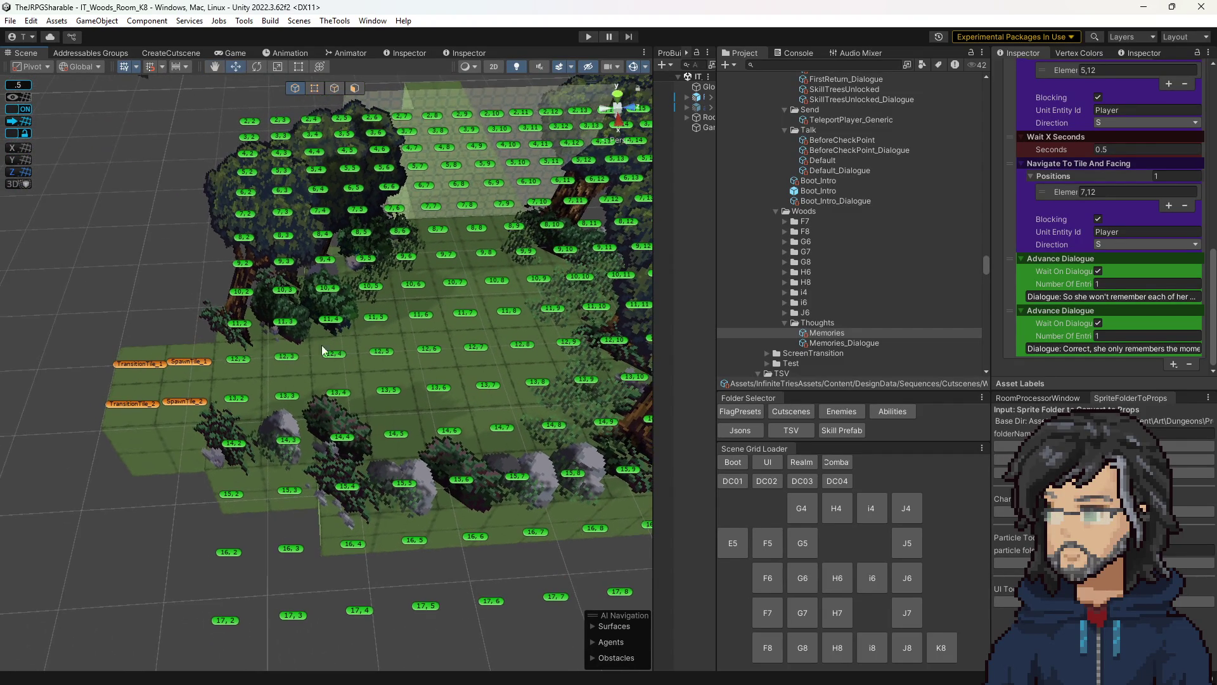
left_click(907, 647)
left_click_drag(424, 449, 514, 395)
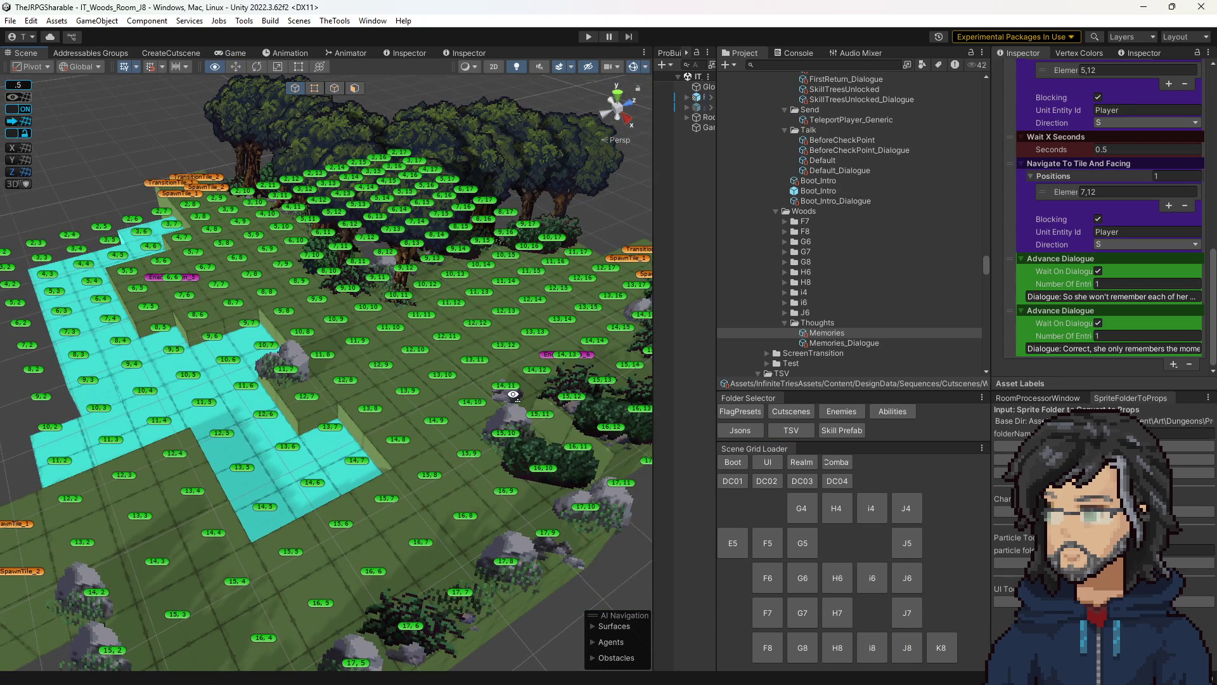
left_click_drag(514, 394, 444, 406)
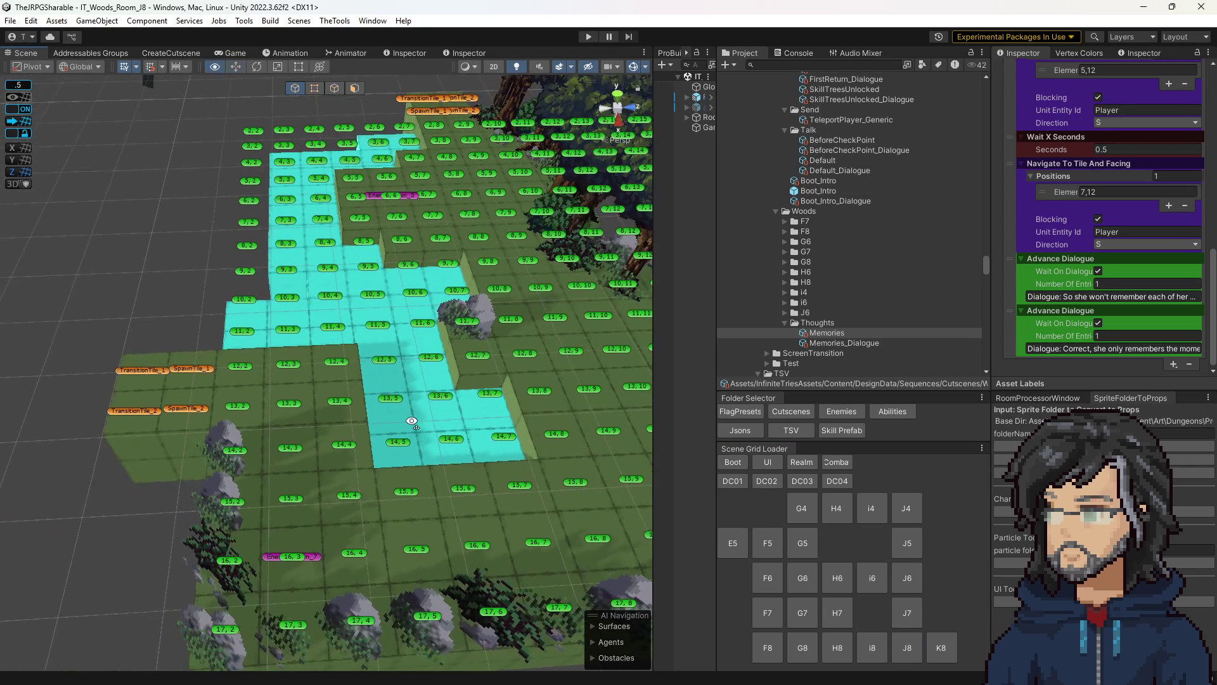
- Load the i8 room and orbit to view its whole tile grid from above
left_click(878, 648)
mouse_move(571, 406)
left_mouse_down()
mouse_move(637, 384)
mouse_move(144, 364)
mouse_move(29, 417)
mouse_move(279, 397)
left_mouse_up()
scroll(279, 398, "up", 3)
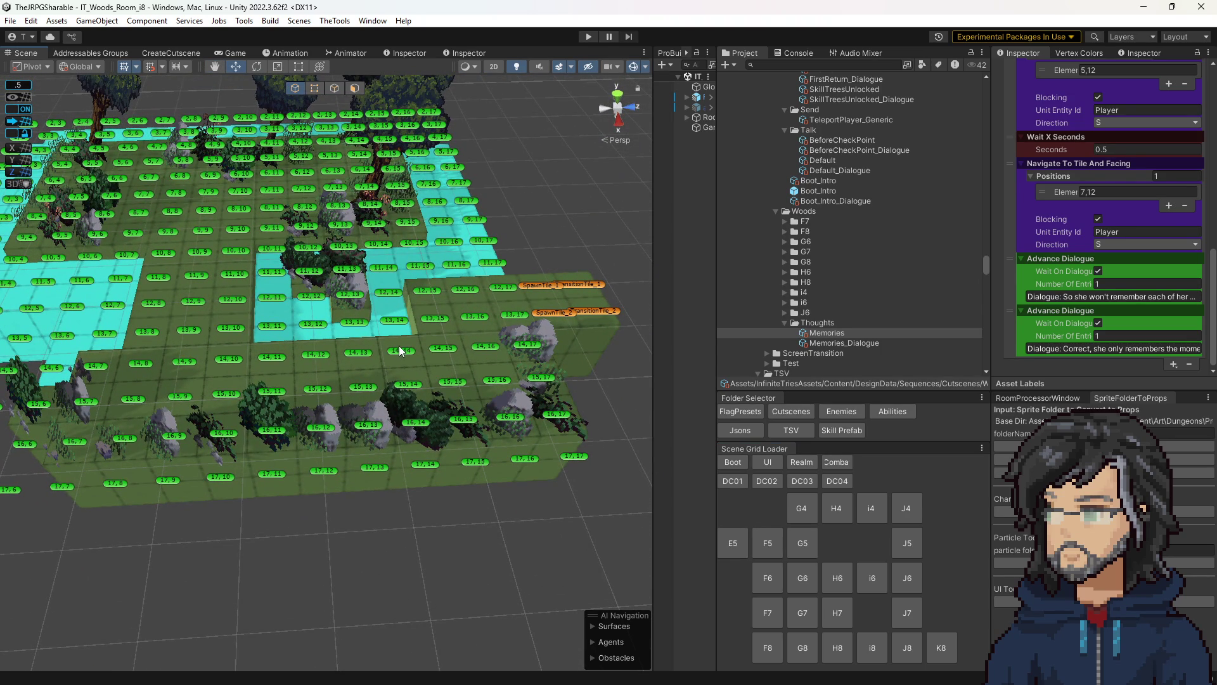
mouse_move(401, 350)
left_mouse_down()
mouse_move(382, 337)
mouse_move(538, 413)
left_mouse_up()
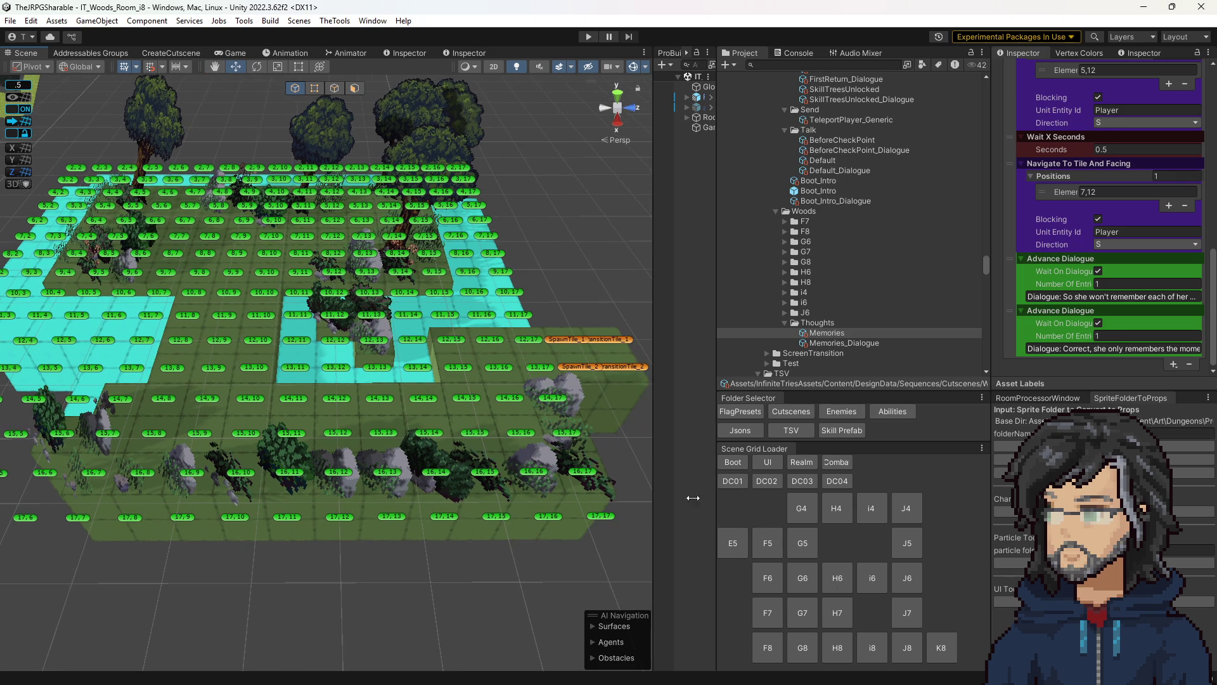
- Load J8, then J6, and finish with the J8 room scene loaded
left_click(916, 650)
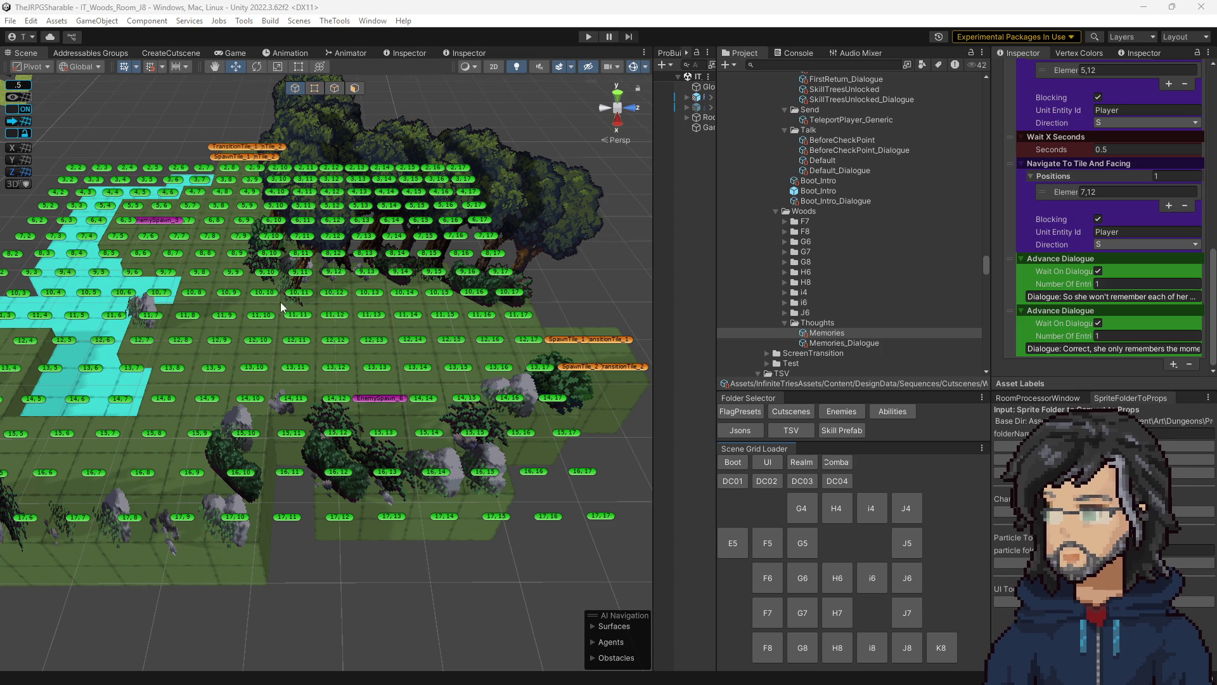
left_click_drag(717, 308, 580, 306)
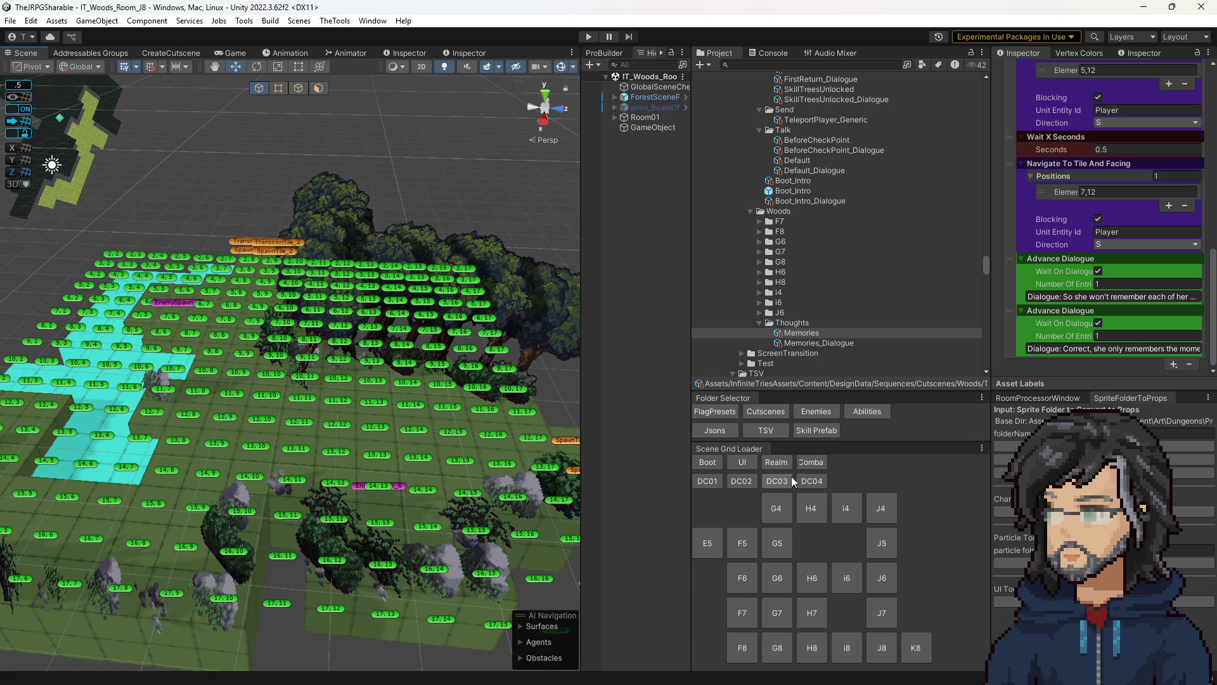
left_click(891, 570)
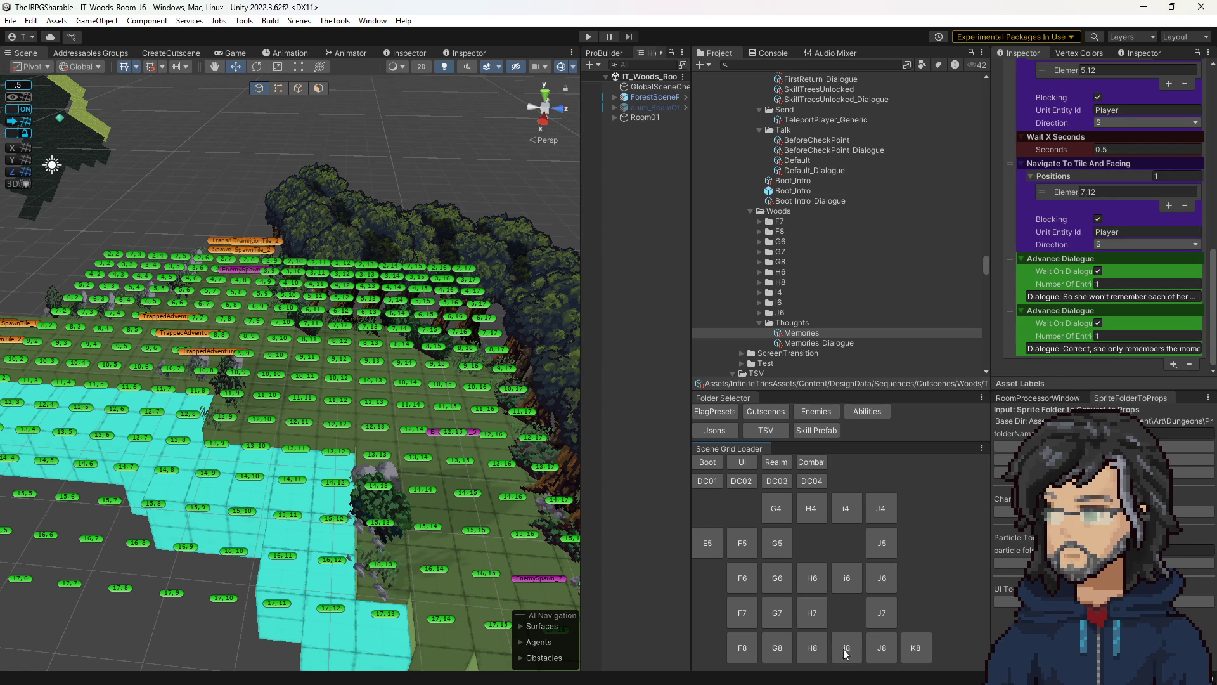
left_click(874, 642)
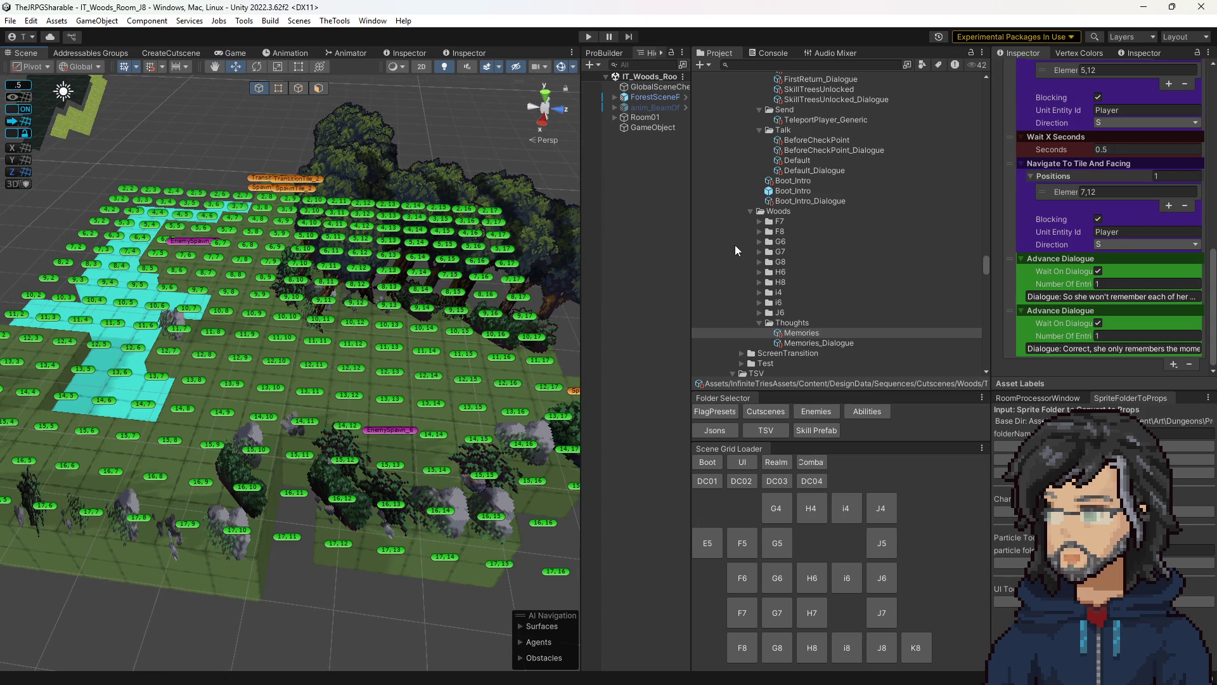
mouse_move(692, 230)
left_mouse_down()
mouse_move(825, 231)
mouse_move(715, 230)
left_mouse_up()
scroll(767, 288, "up", 5)
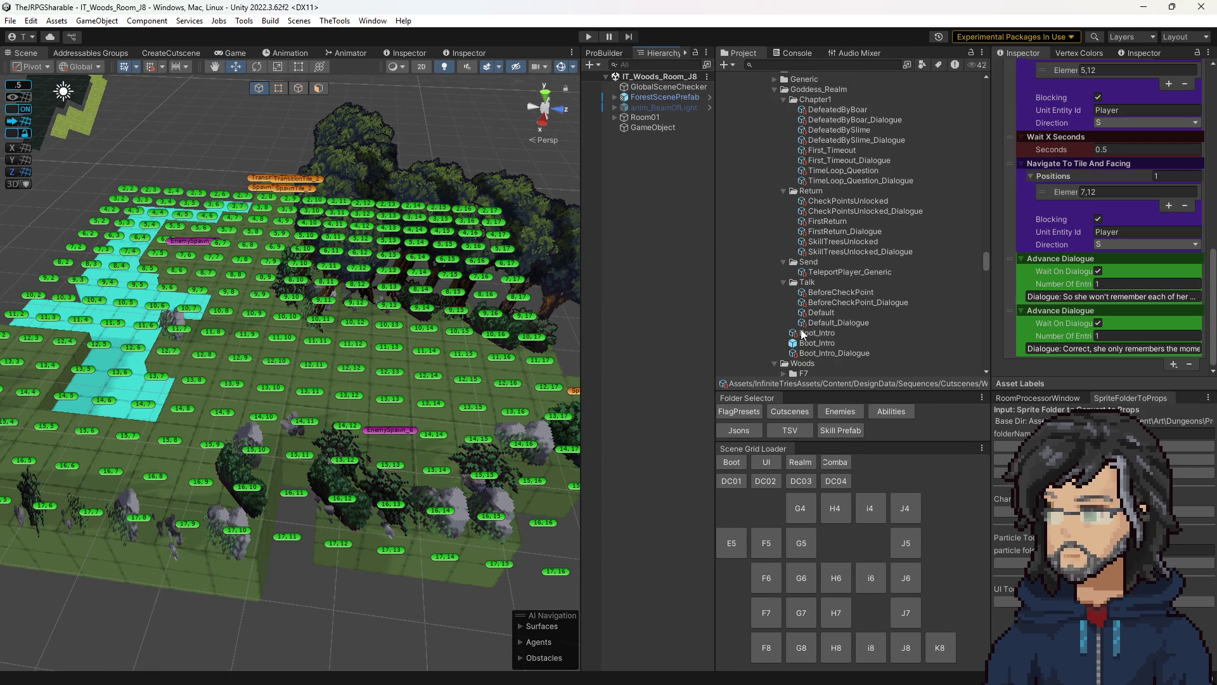
scroll(784, 293, "up", 10)
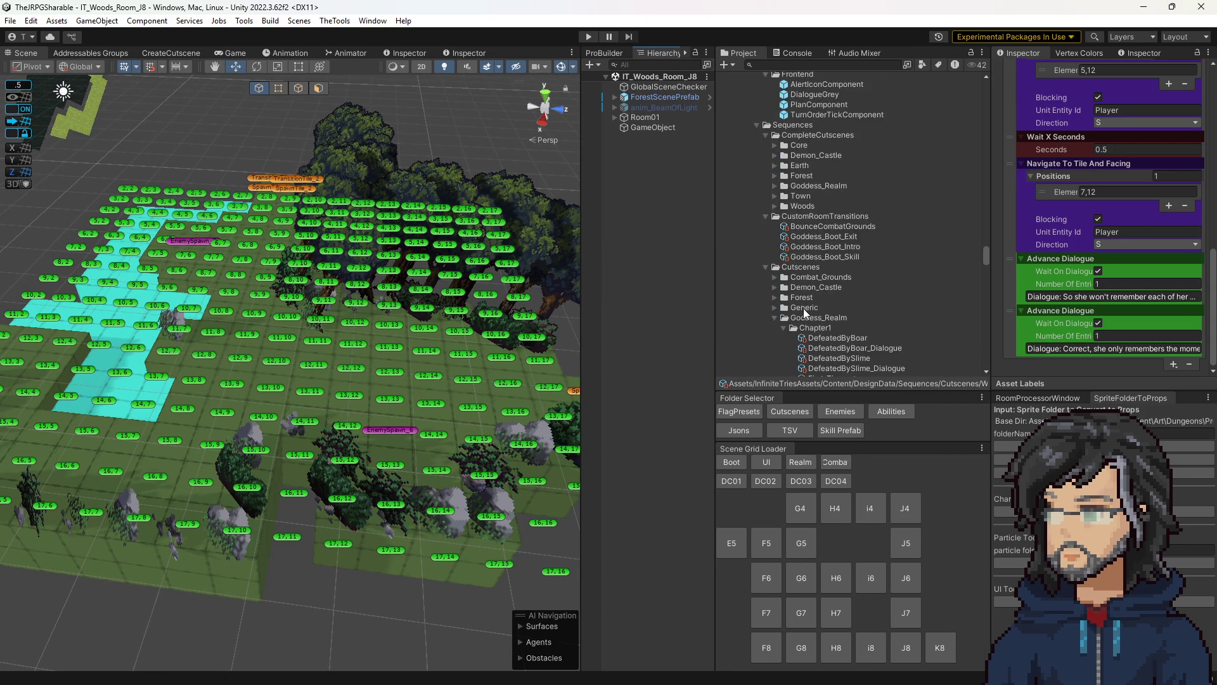
scroll(804, 315, "up", 3)
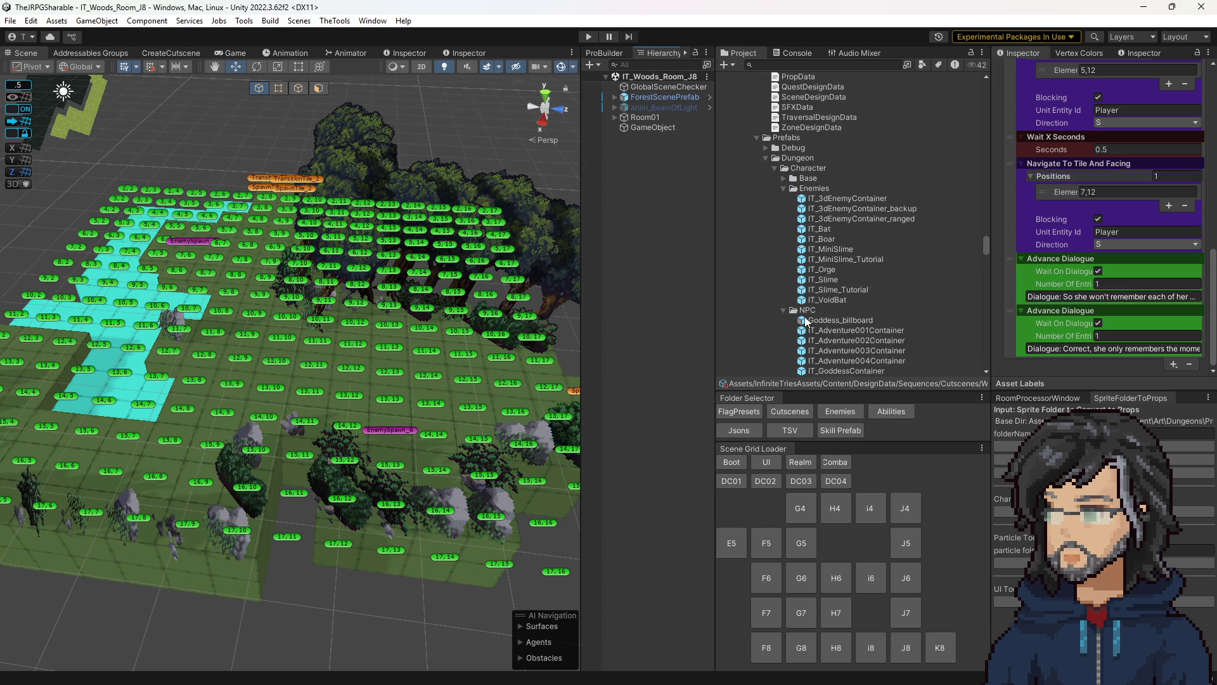
scroll(808, 309, "up", 5)
scroll(830, 278, "down", 10)
scroll(818, 263, "down", 10)
scroll(812, 256, "down", 5)
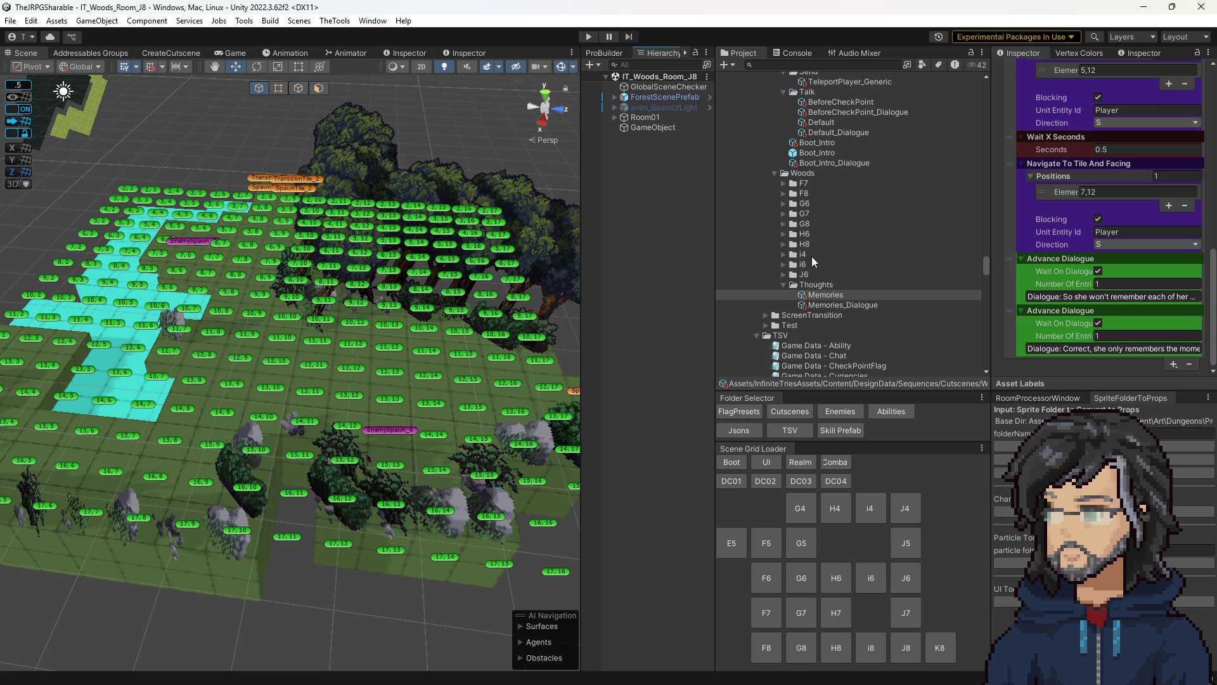
scroll(812, 256, "up", 10)
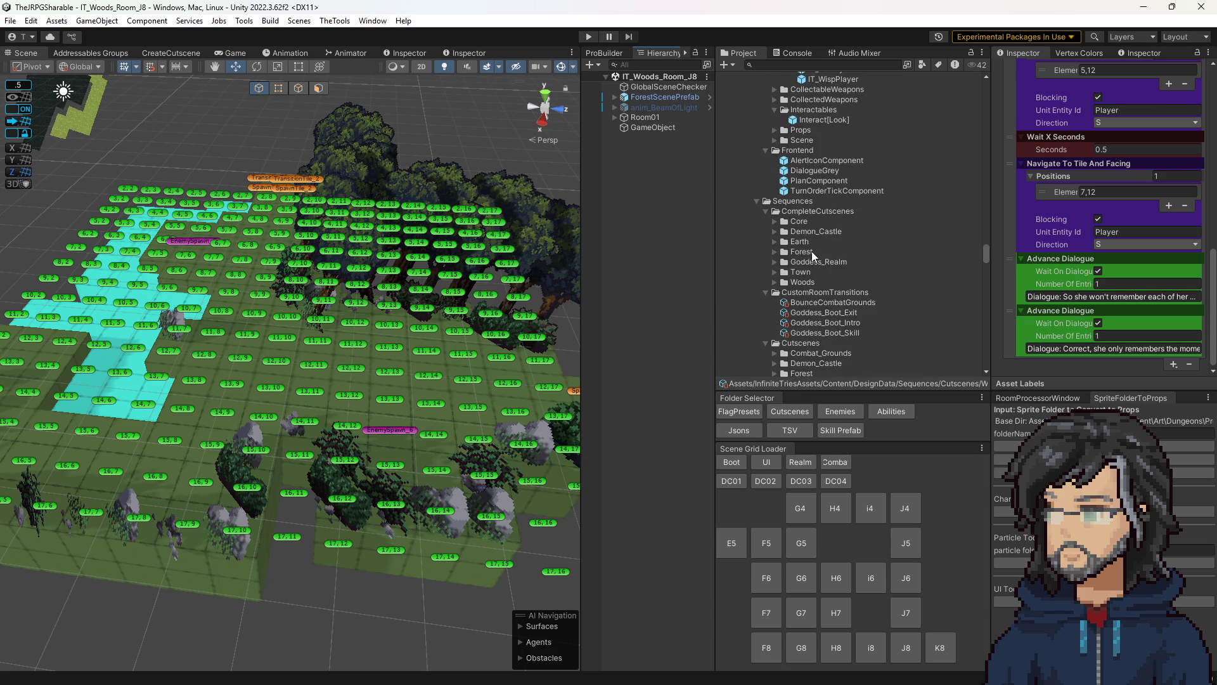
scroll(812, 251, "up", 10)
scroll(812, 251, "down", 5)
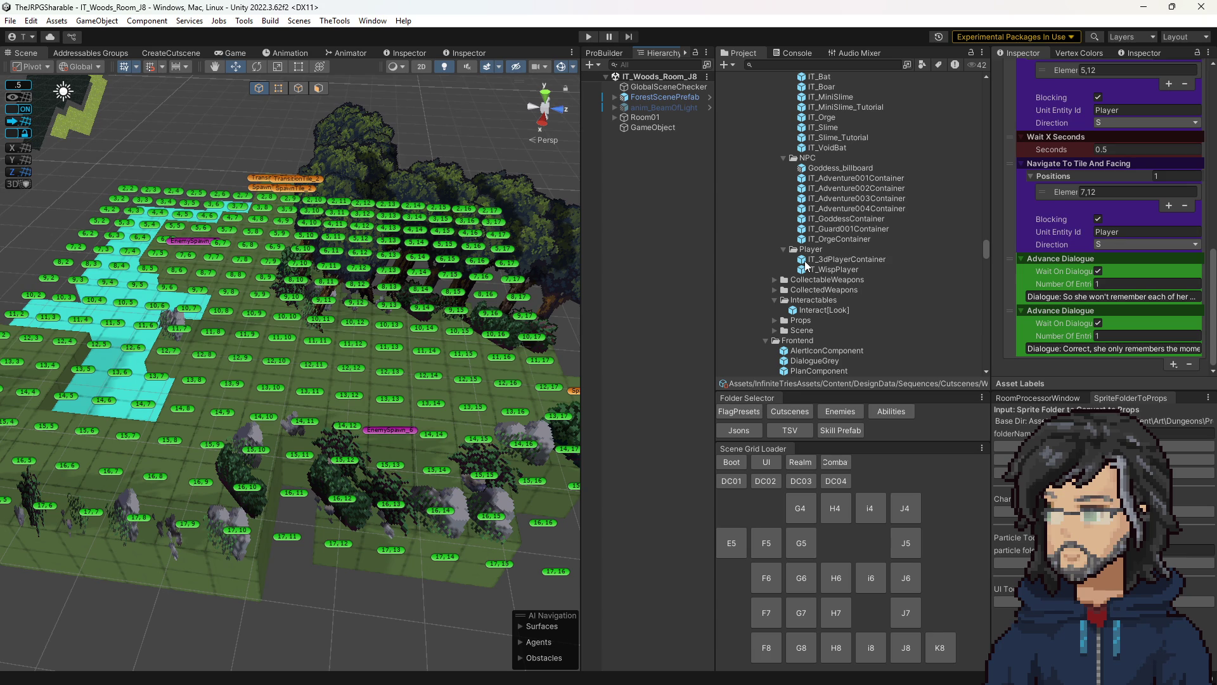
scroll(808, 265, "up", 8)
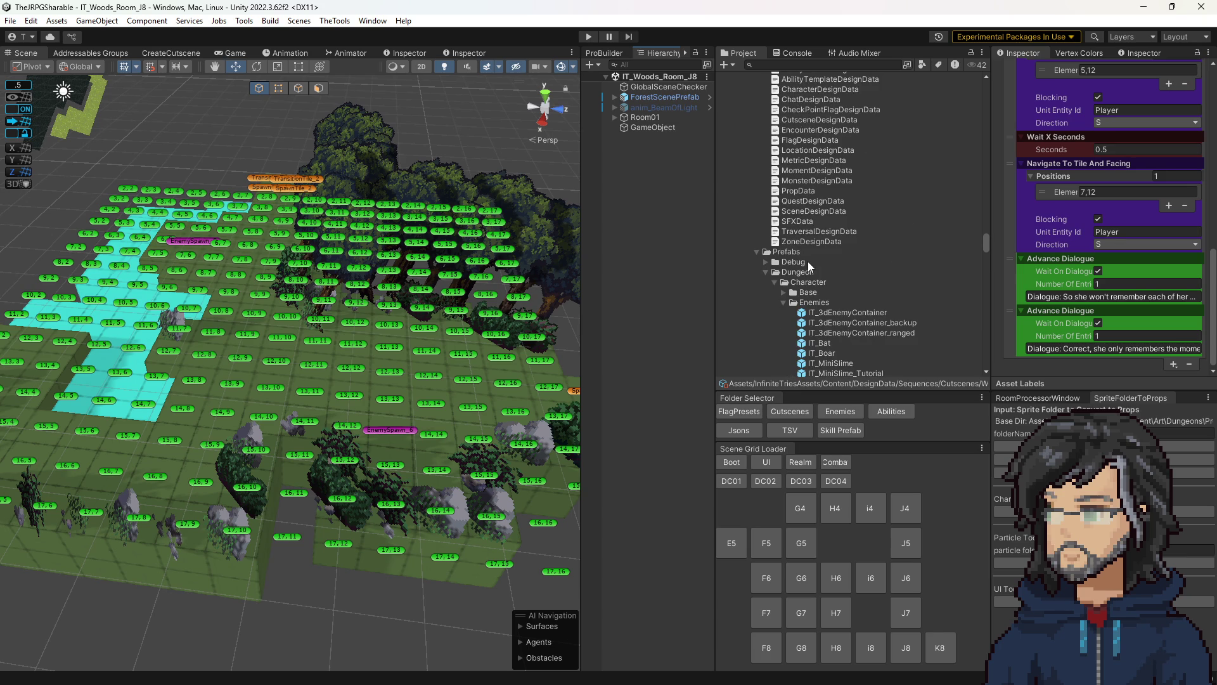
scroll(809, 267, "down", 8)
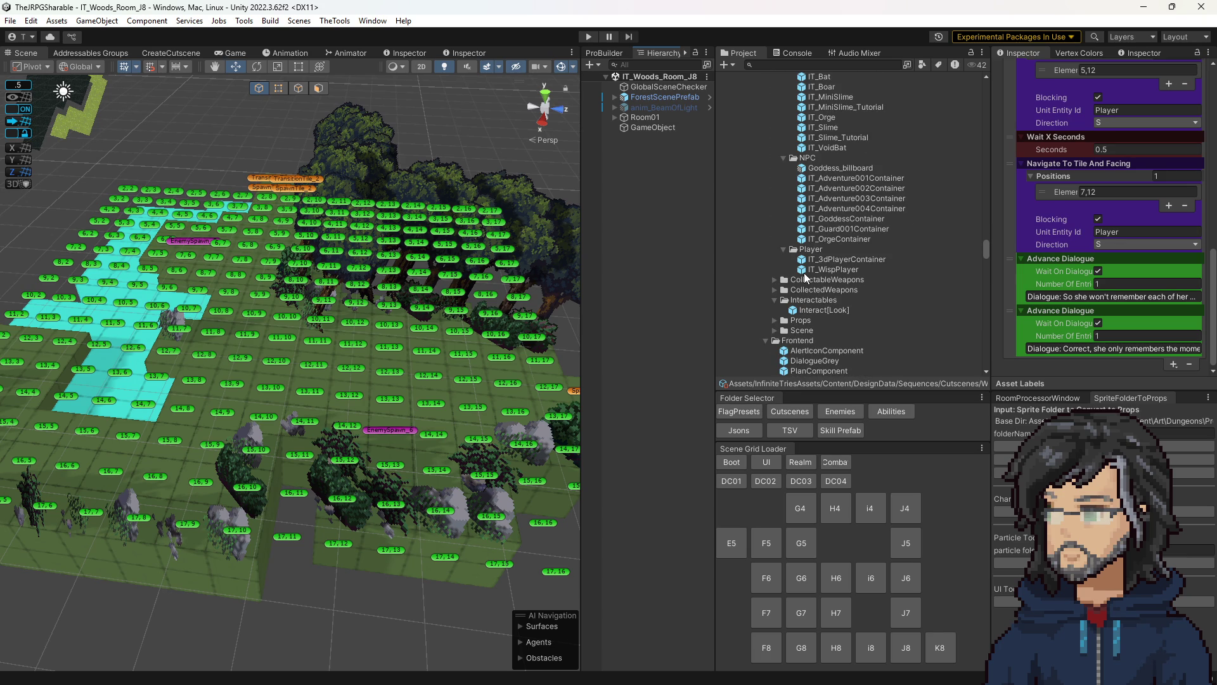
- Load the combat grounds scene from the Scene Grid Loader
left_click(835, 463)
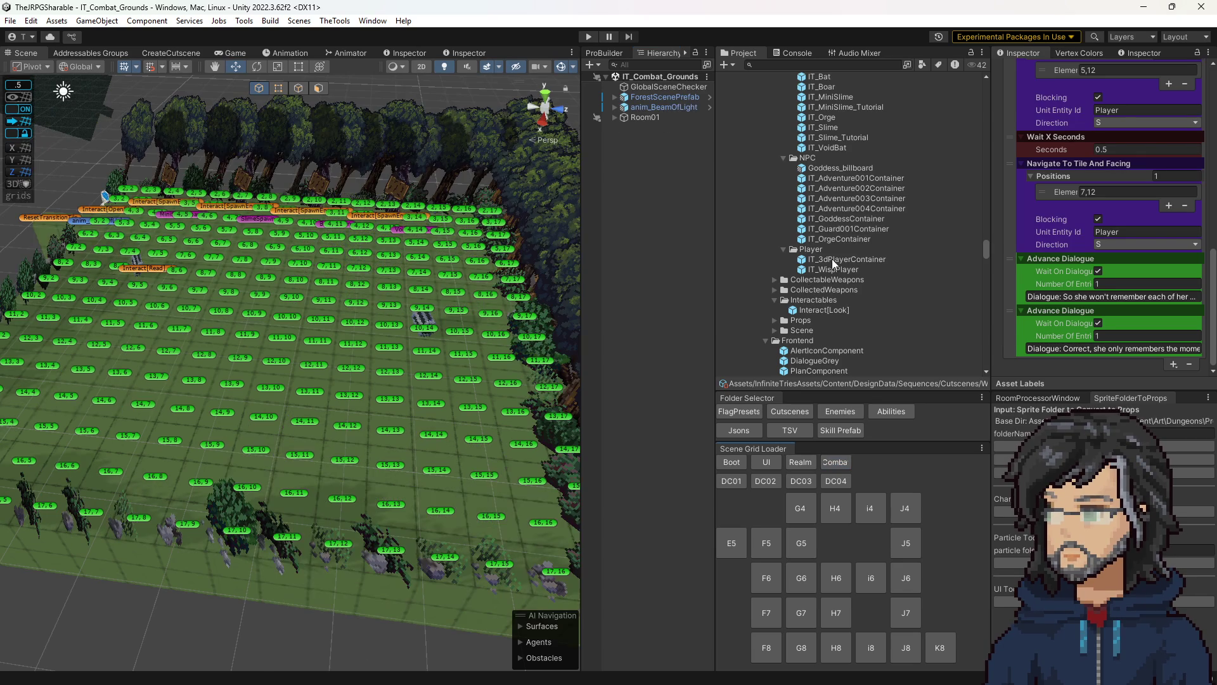
scroll(866, 283, "up", 6)
scroll(856, 306, "down", 10)
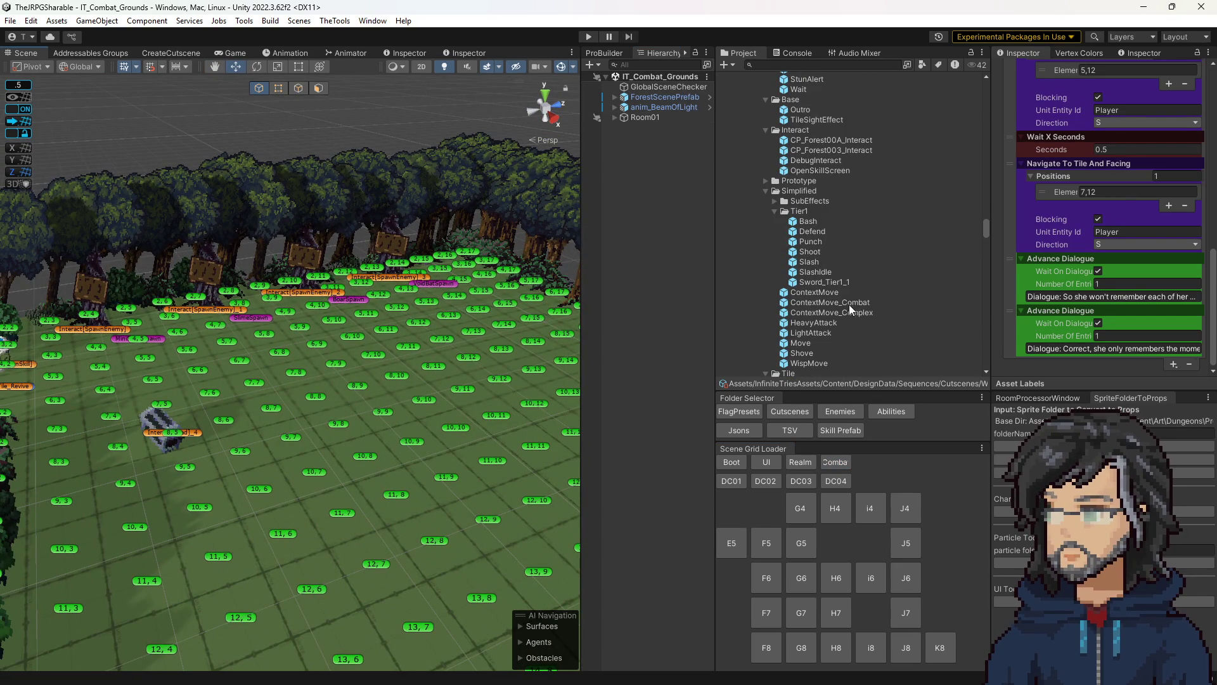
- Open the Shoot ability prefab in Prefab Mode and expand HitEffect_1 to list its child effects
left_click(809, 252)
double_click(808, 252)
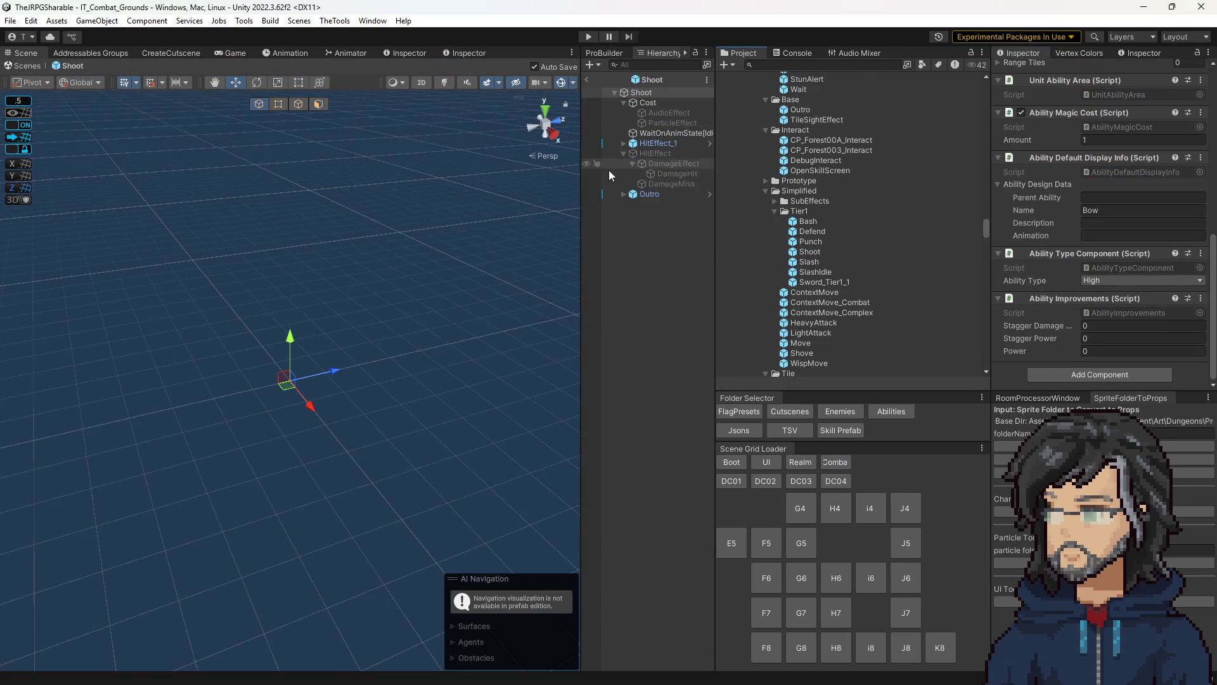
left_click(624, 143)
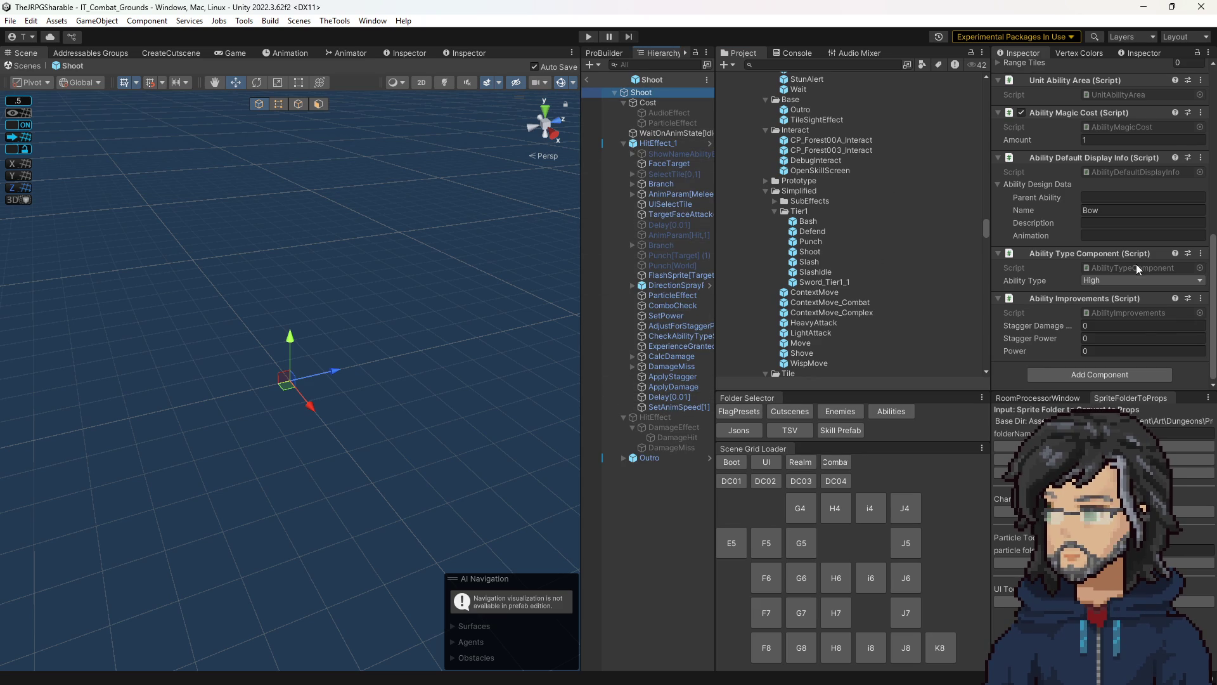
scroll(1135, 268, "up", 10)
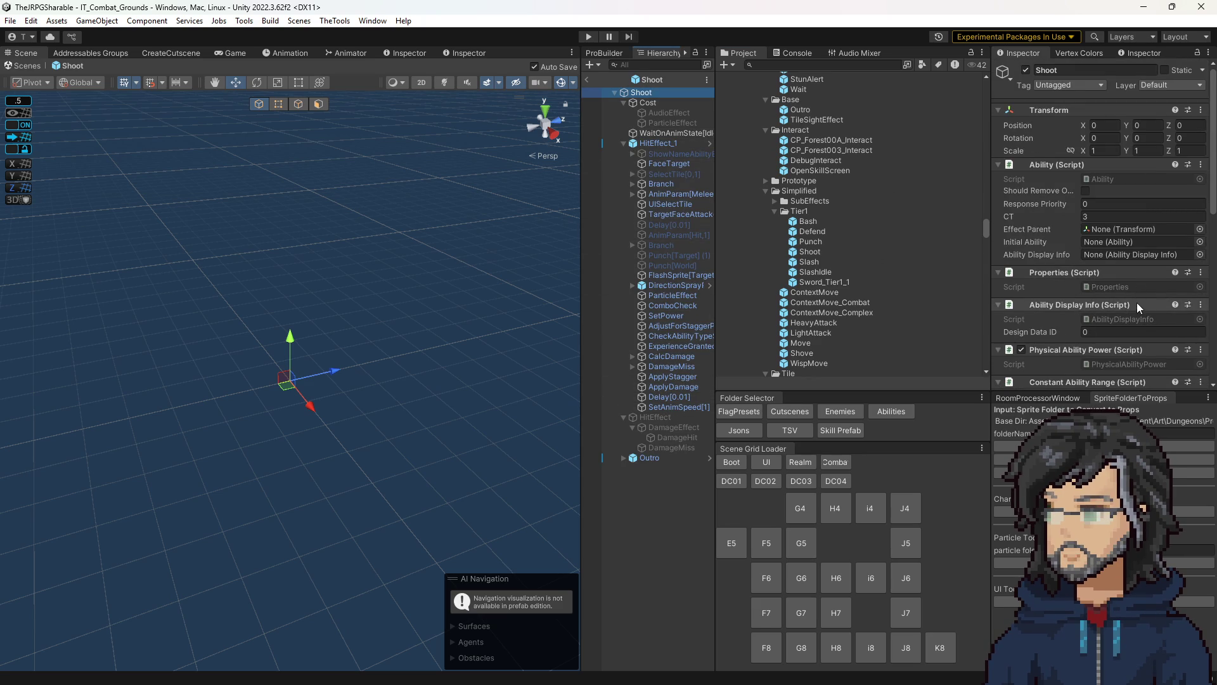
scroll(1129, 300, "down", 10)
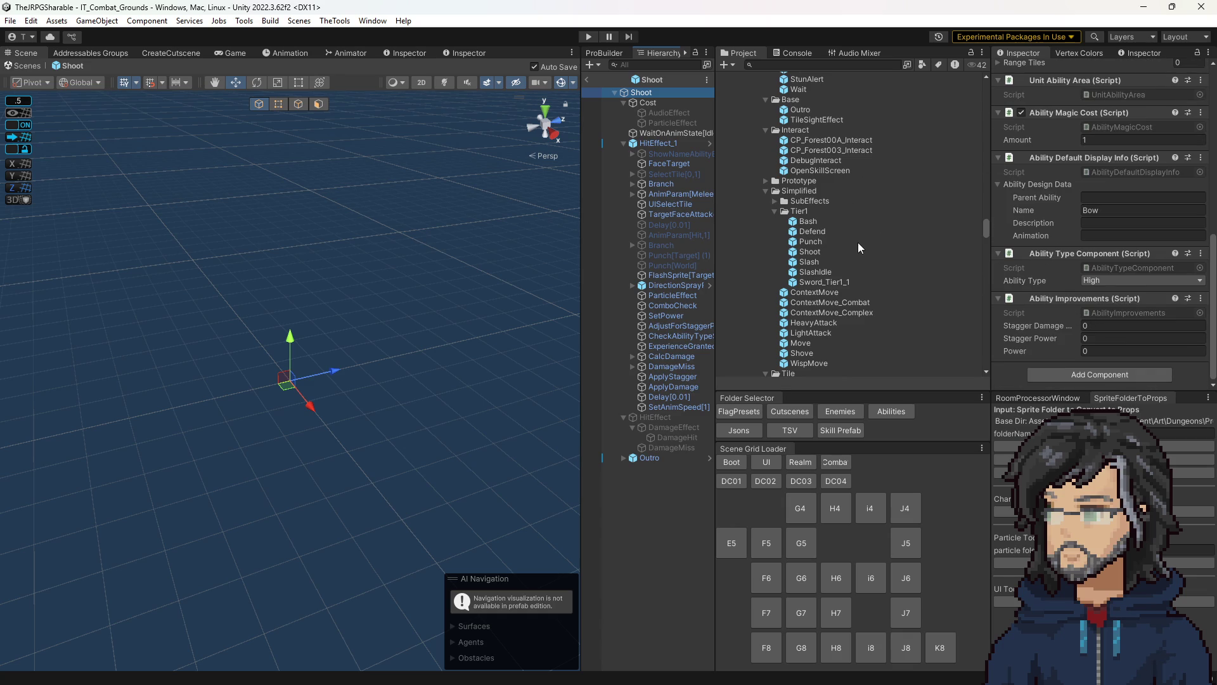
- Open the Skill screen prefab and select its NodesLoad object
left_click(840, 430)
double_click(805, 240)
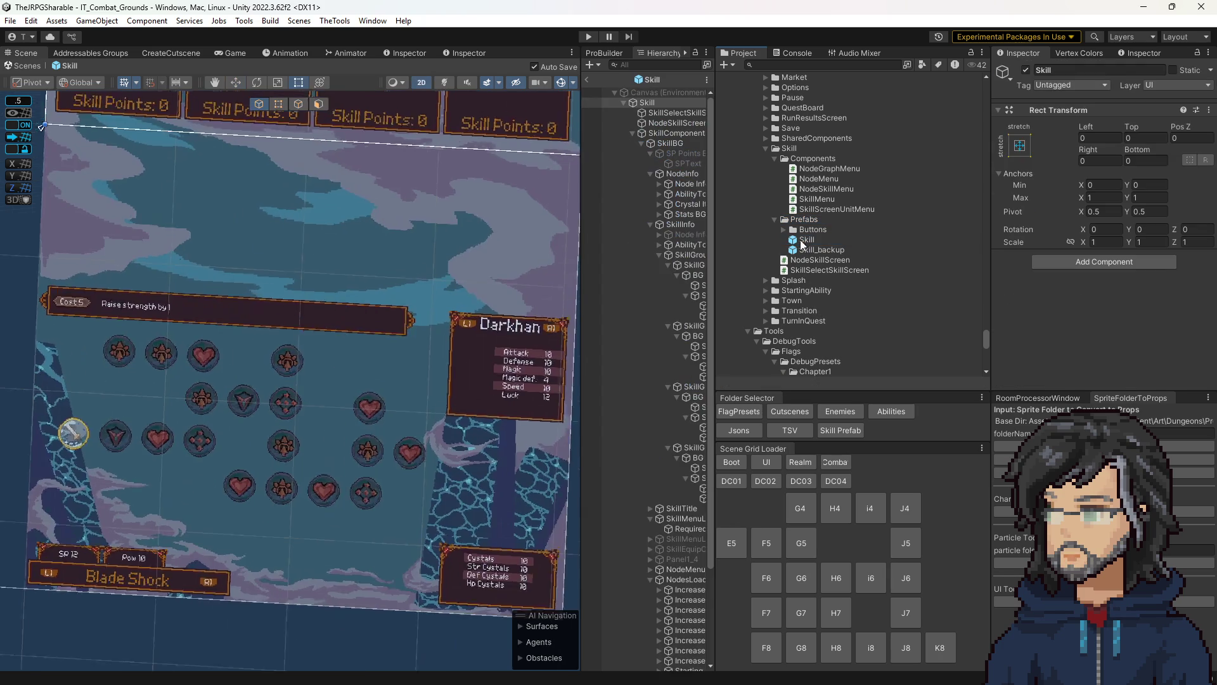
left_click(685, 541)
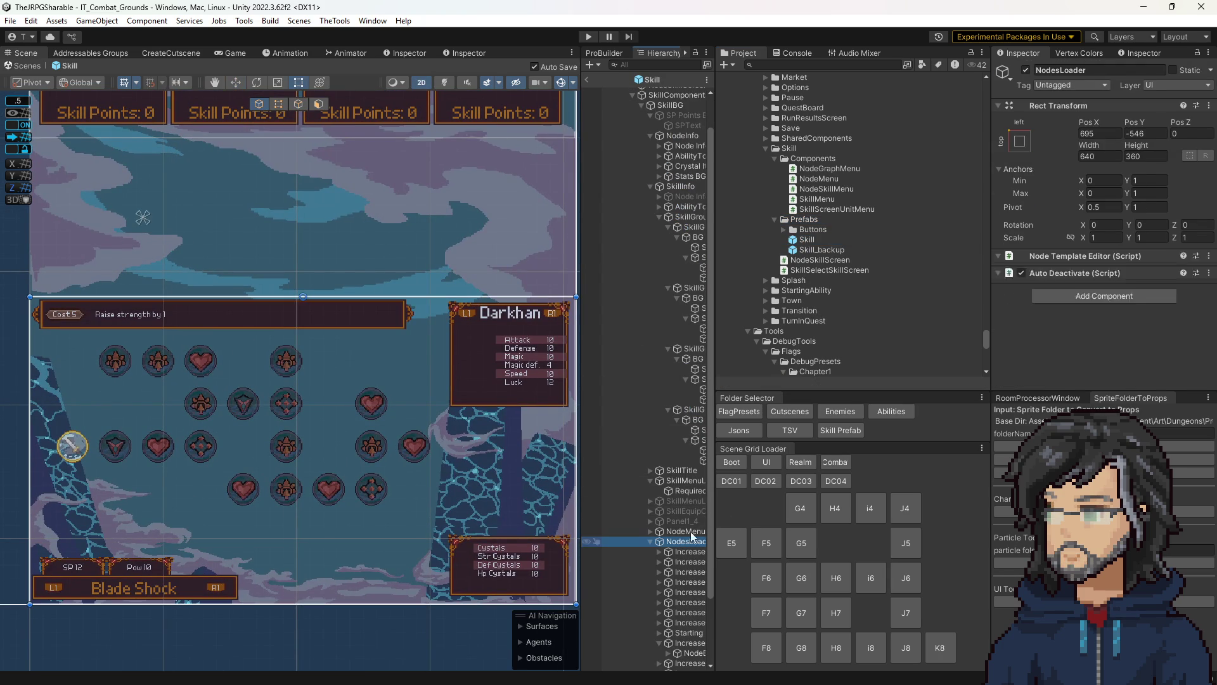
scroll(1114, 336, "down", 3)
- Set the Node Template Editor ability to Shoot, remove all nodes, and load the Shoot ability's nodes
left_click(1099, 330)
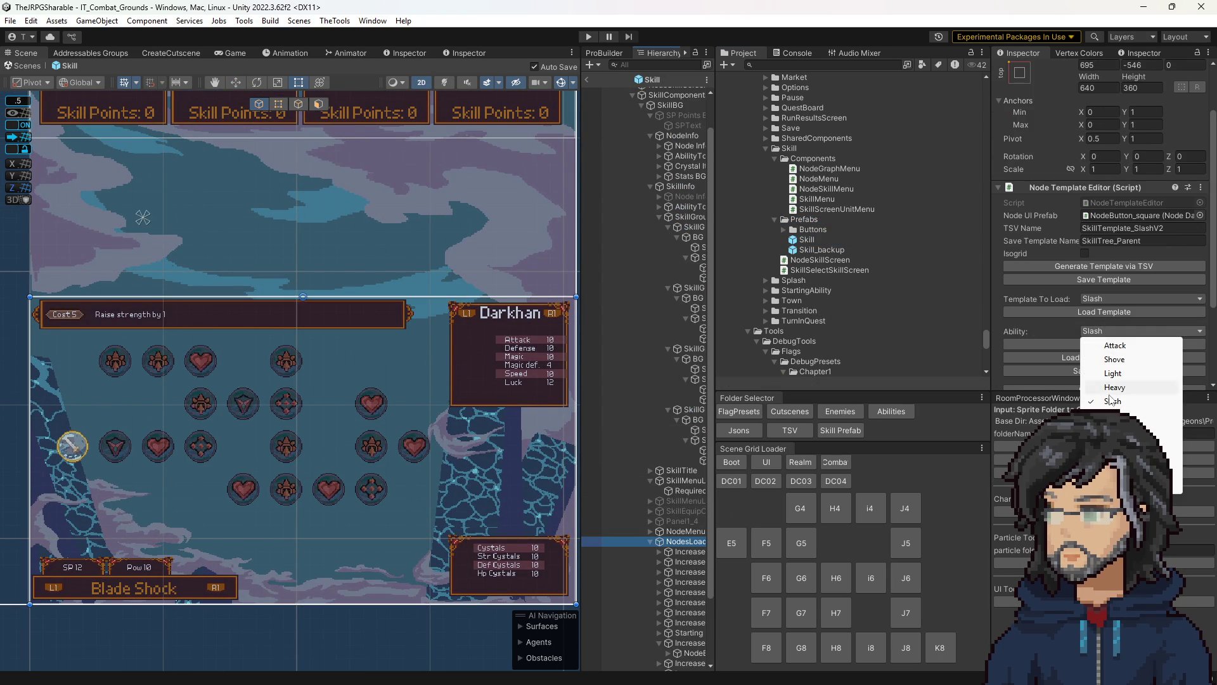
left_click(1129, 360)
scroll(1090, 298, "down", 3)
left_click(1097, 243)
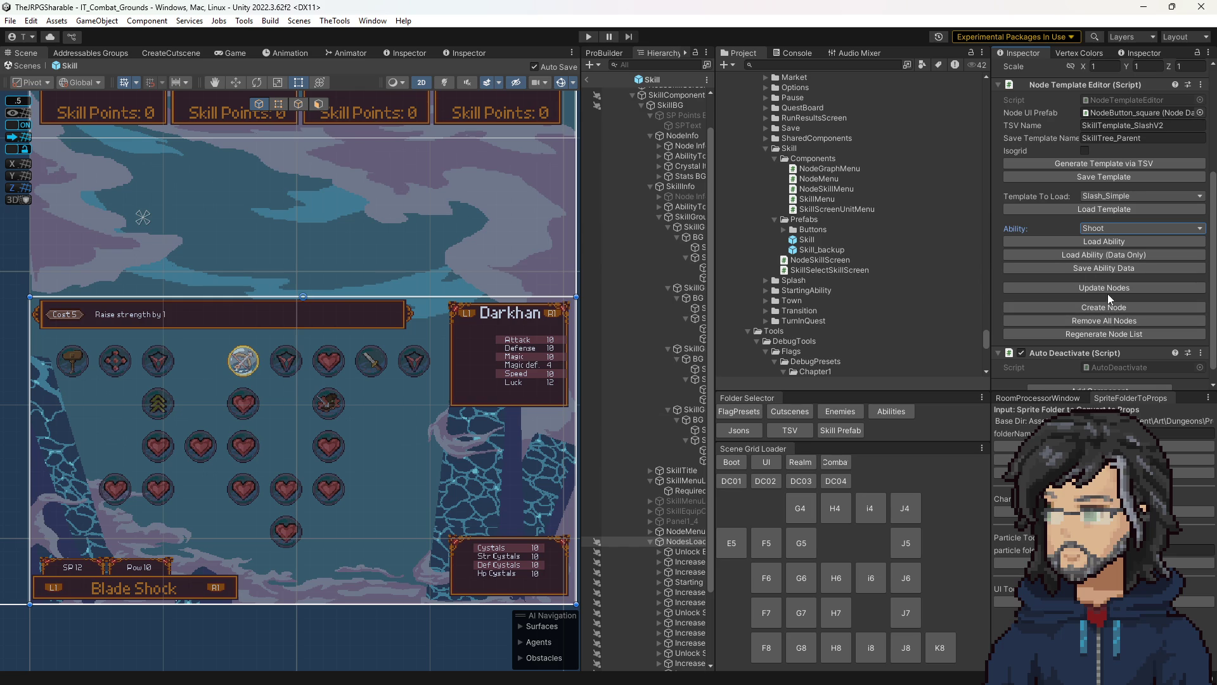
left_click(1109, 320)
left_click(1101, 245)
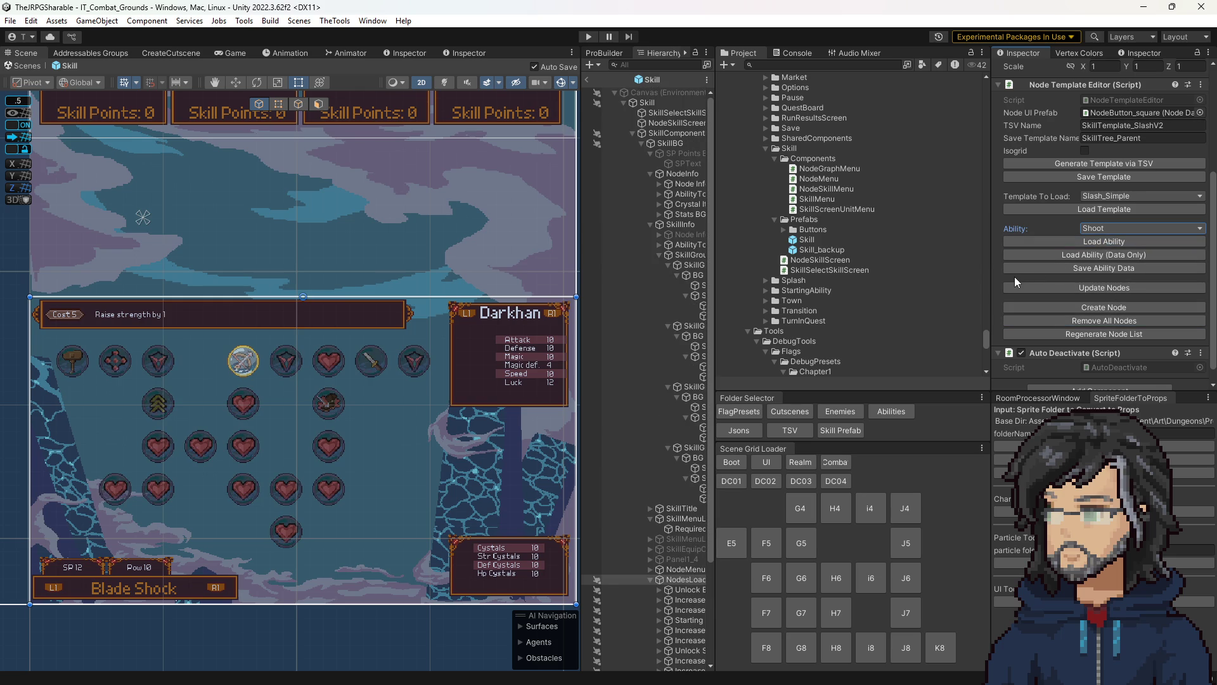
scroll(1059, 291, "up", 5)
scroll(1064, 299, "down", 4)
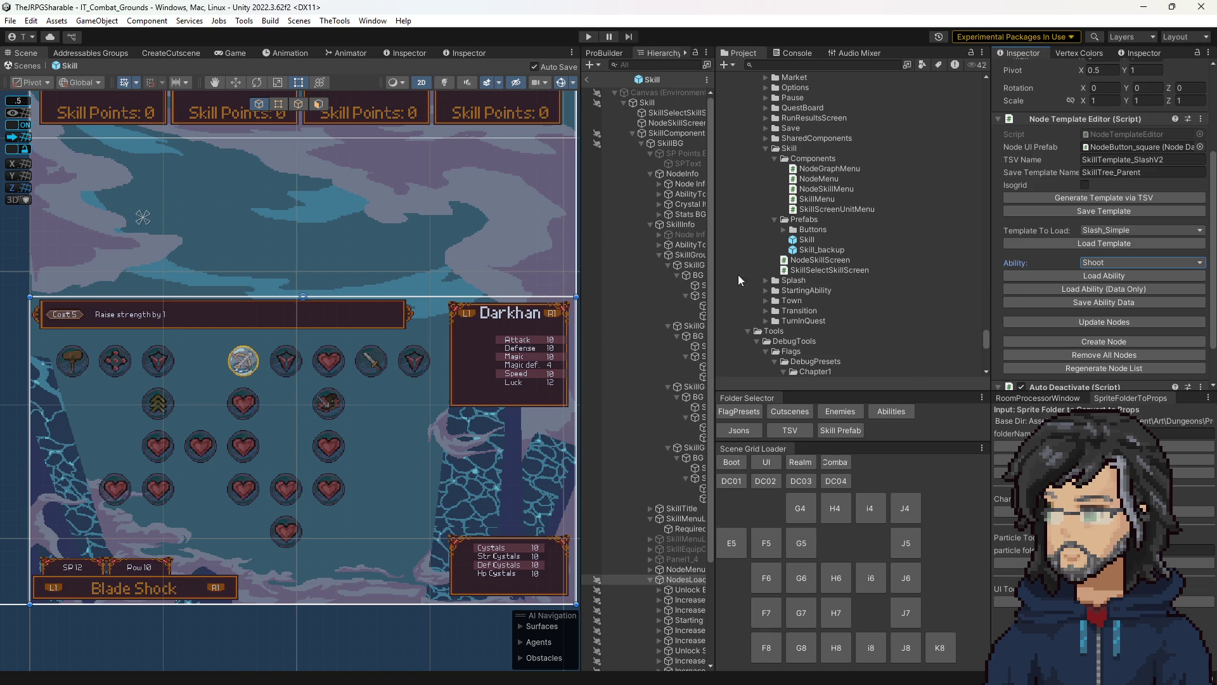
- Back in the combat grounds, change the Combat_Test preset's Move default ability Id to Shoot
left_click(835, 461)
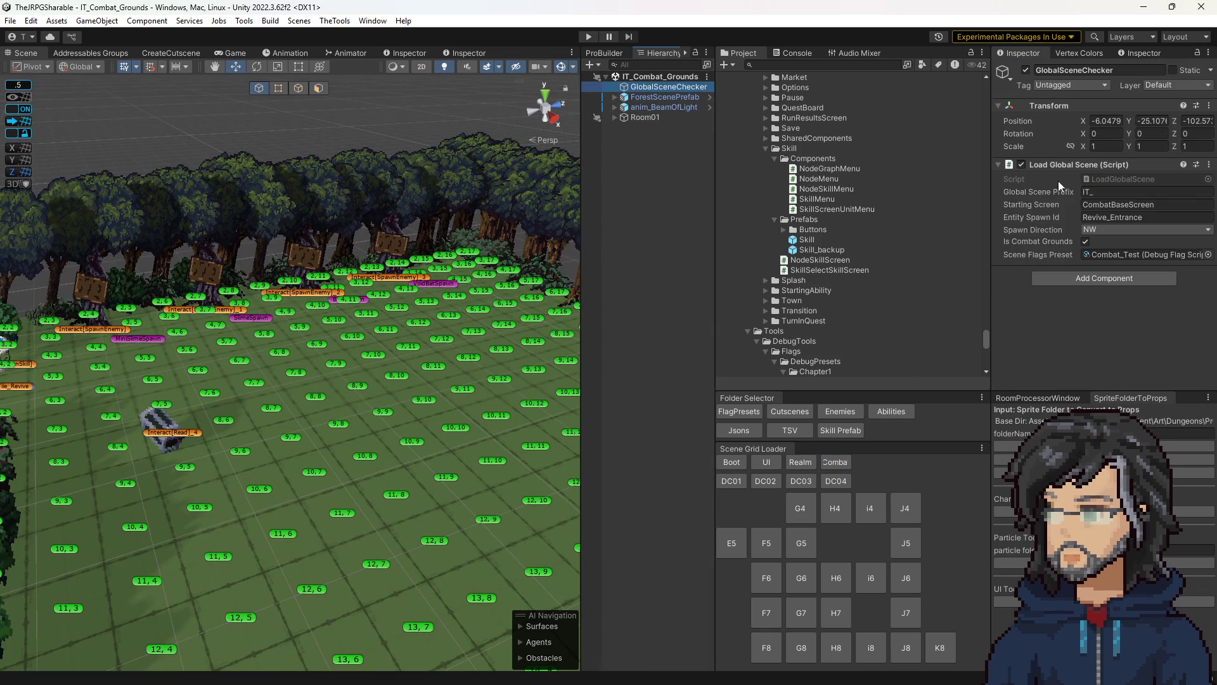
left_click(1155, 258)
left_click(852, 371)
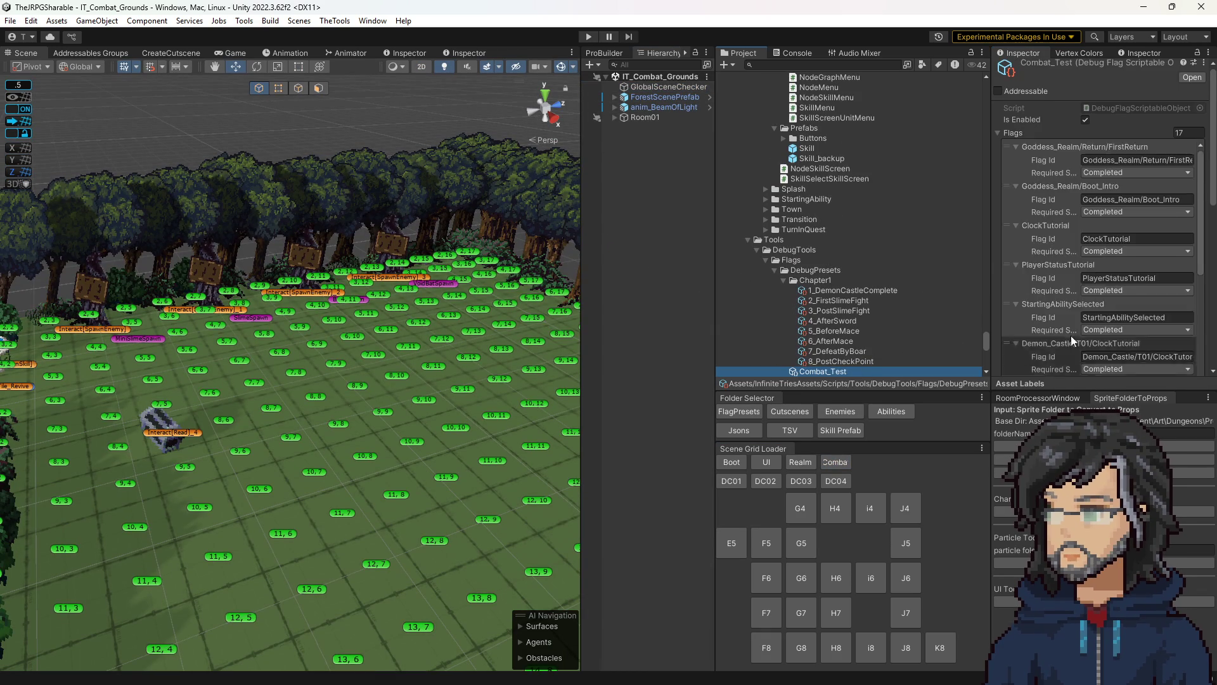
scroll(1116, 305, "down", 15)
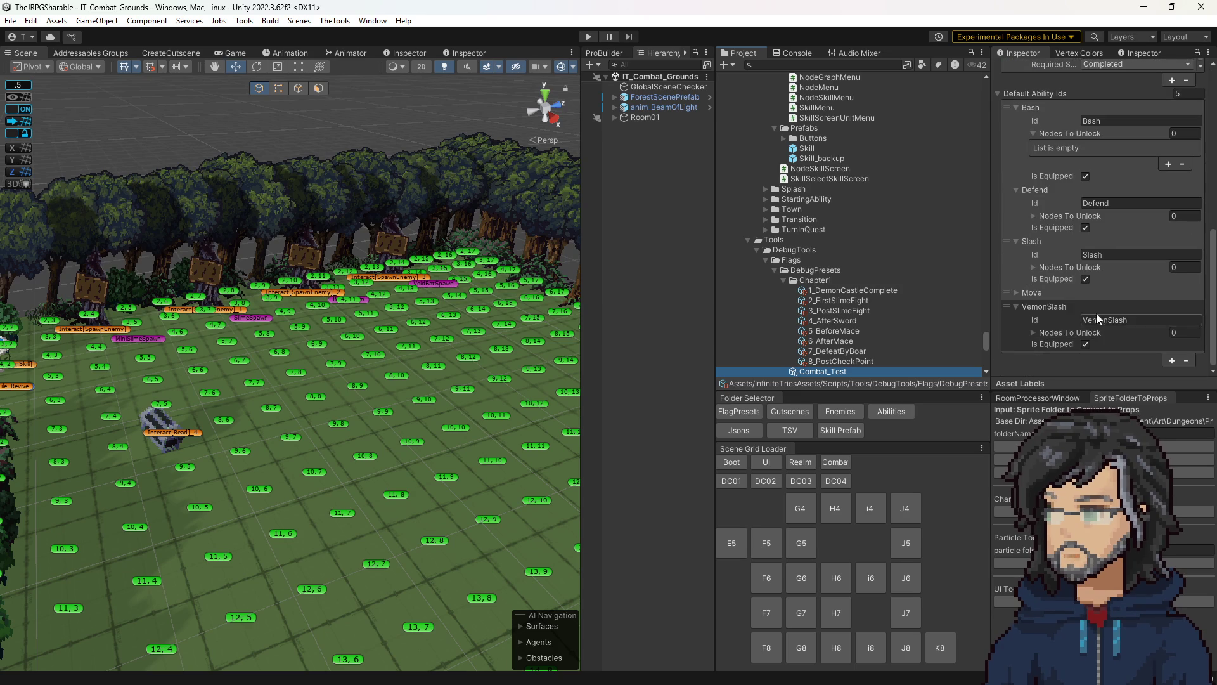
left_click(1032, 293)
left_click(1115, 306)
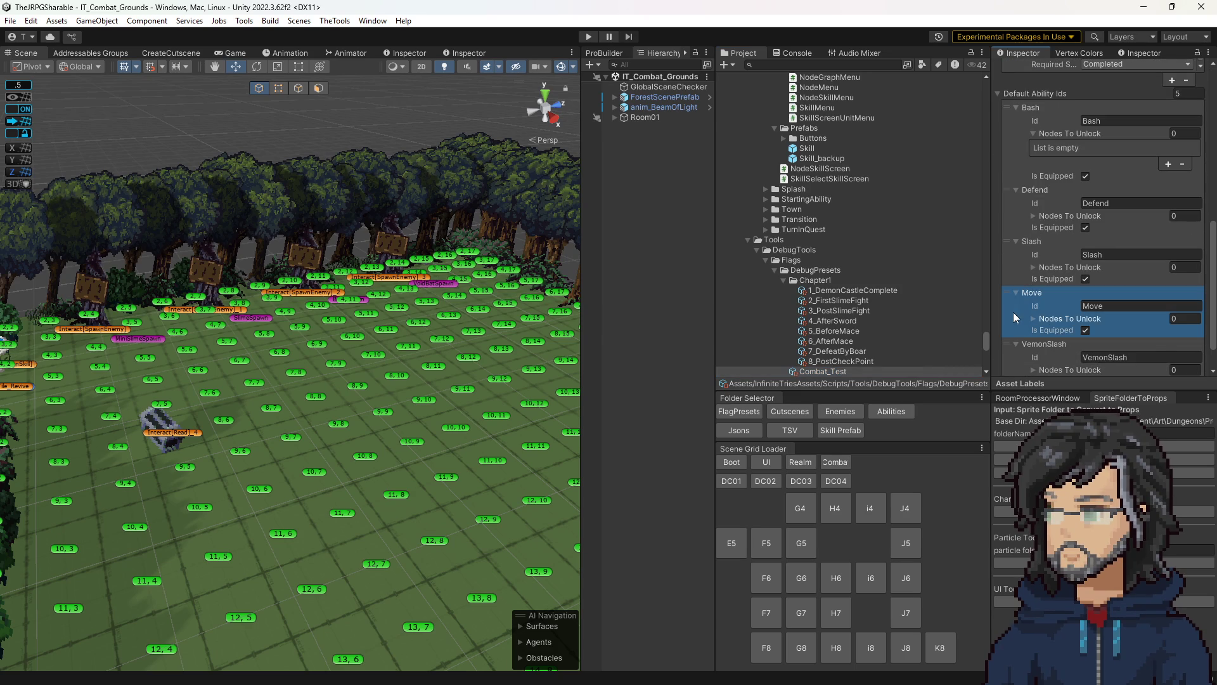
type("Shoot")
- Start Play mode, enlarge the Game view, and walk the player across the arena
left_click(588, 36)
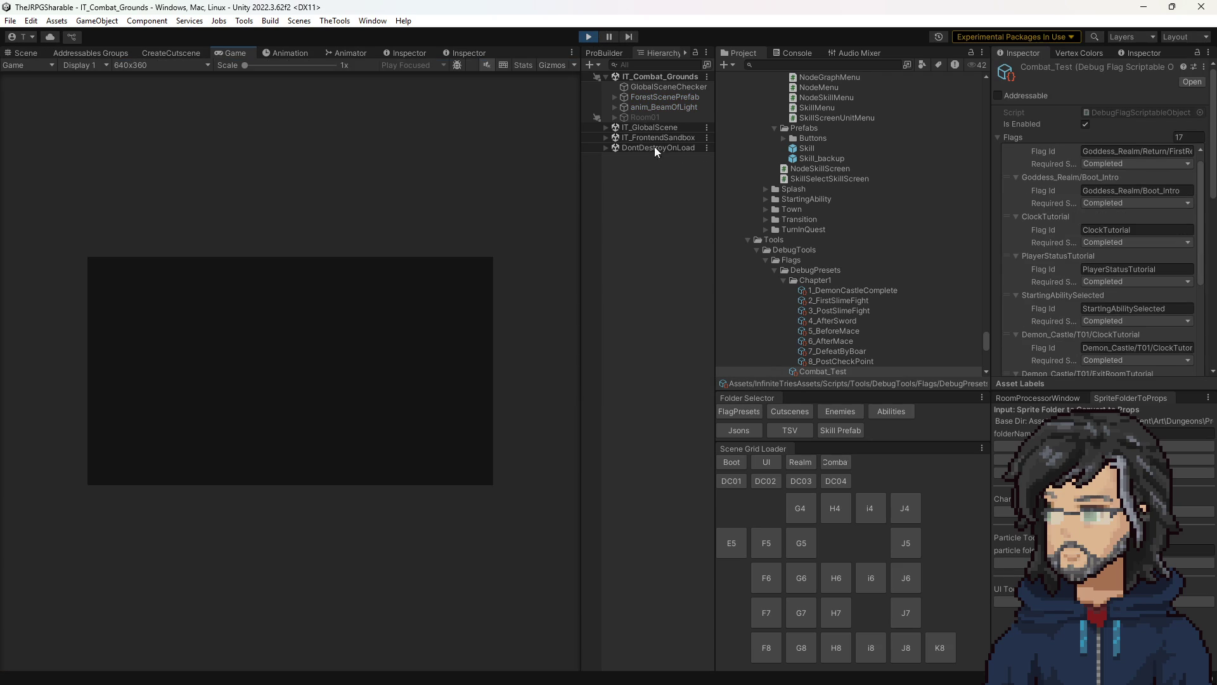
left_click_drag(580, 261, 871, 276)
key("w")
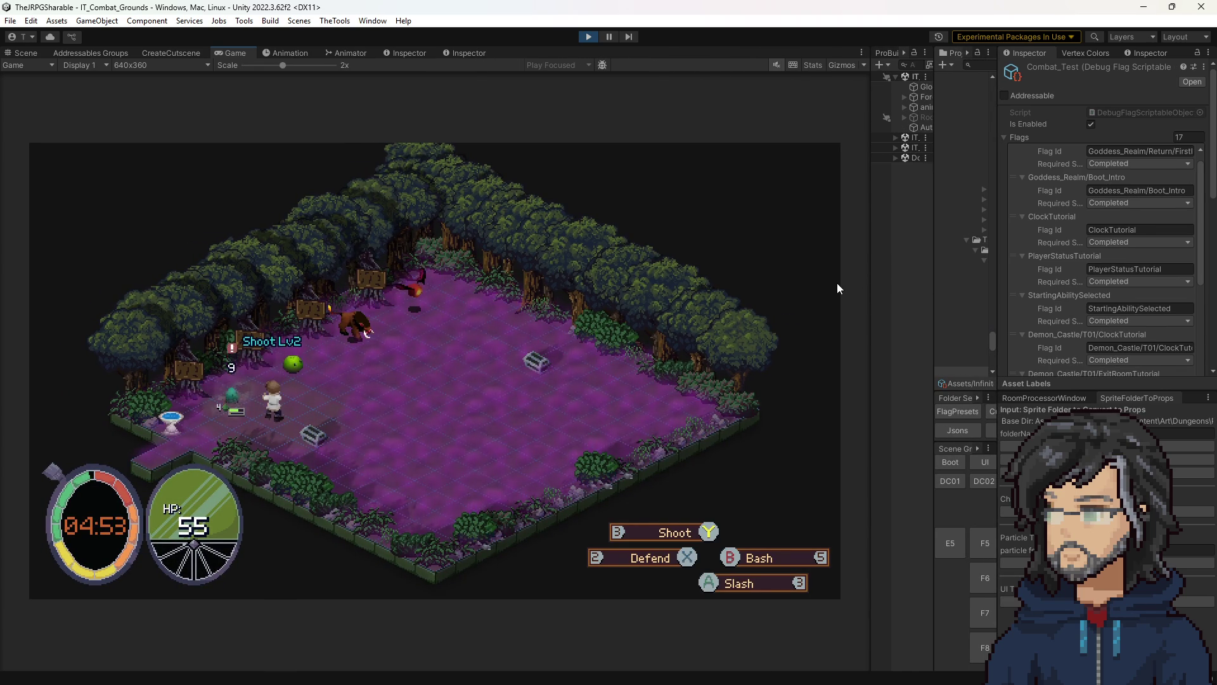
key("d")
key("d")
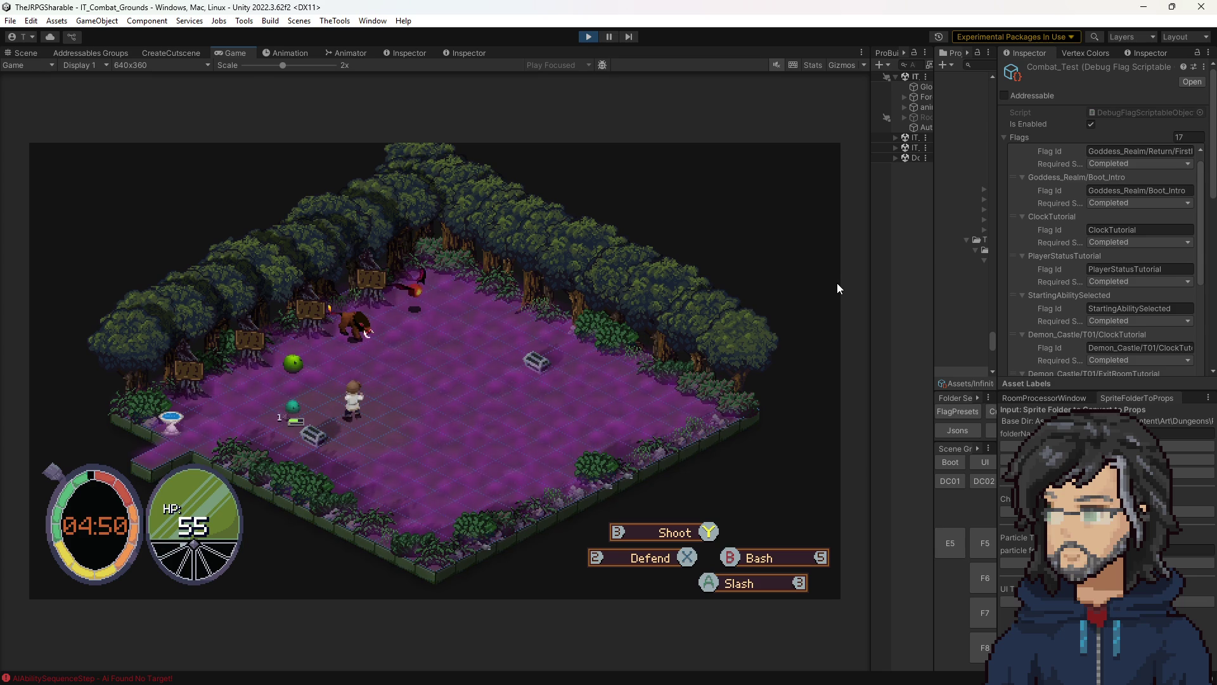
key("d")
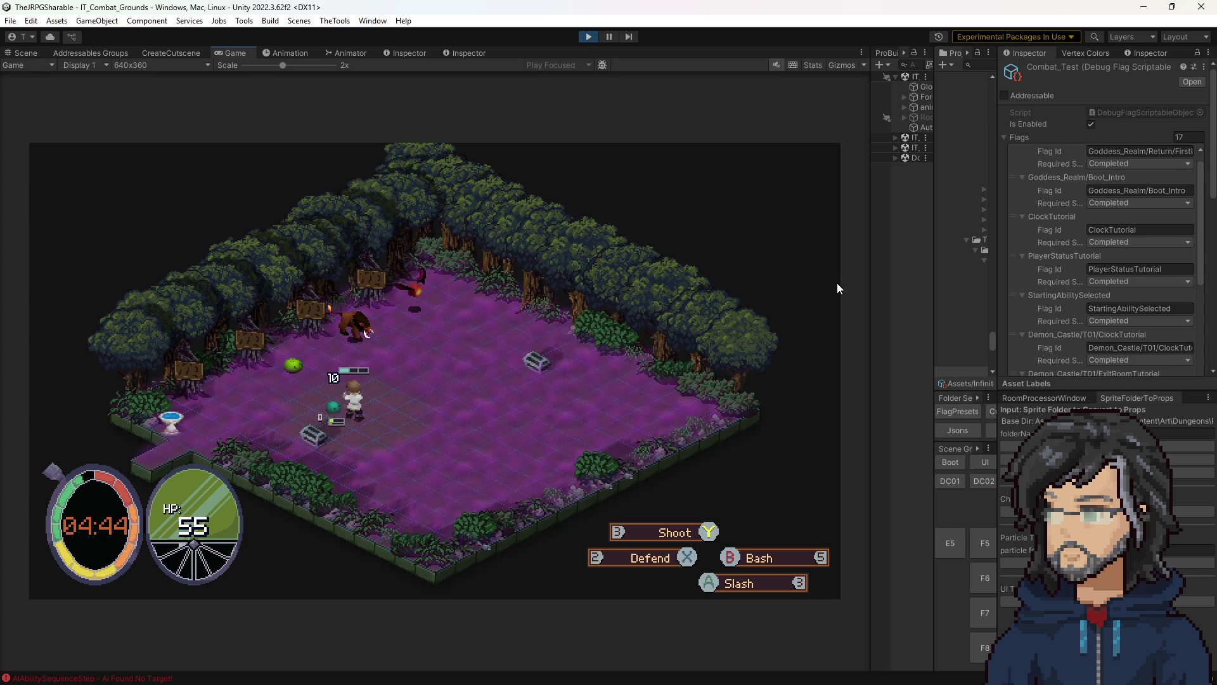
key("w")
- Preview an ability's targeting range, then move the player up toward the enemy
key("a")
key("1")
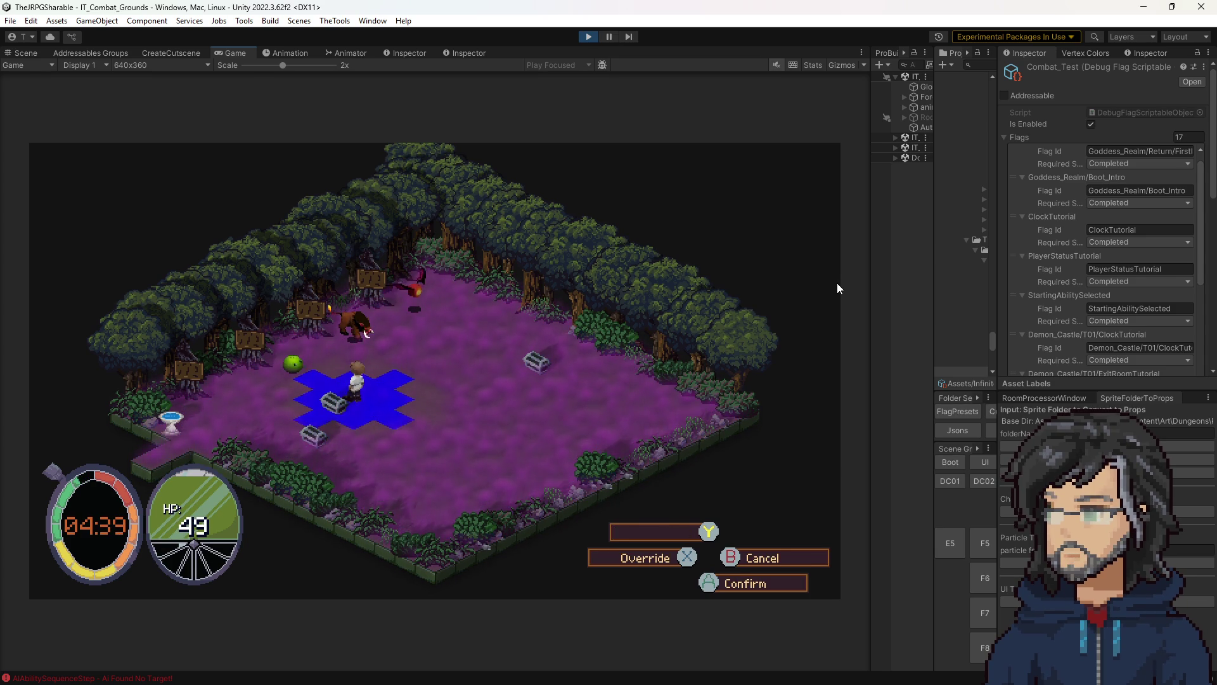
key("Escape")
key("d")
key("1")
key("Escape")
key("a")
key("w")
key("a")
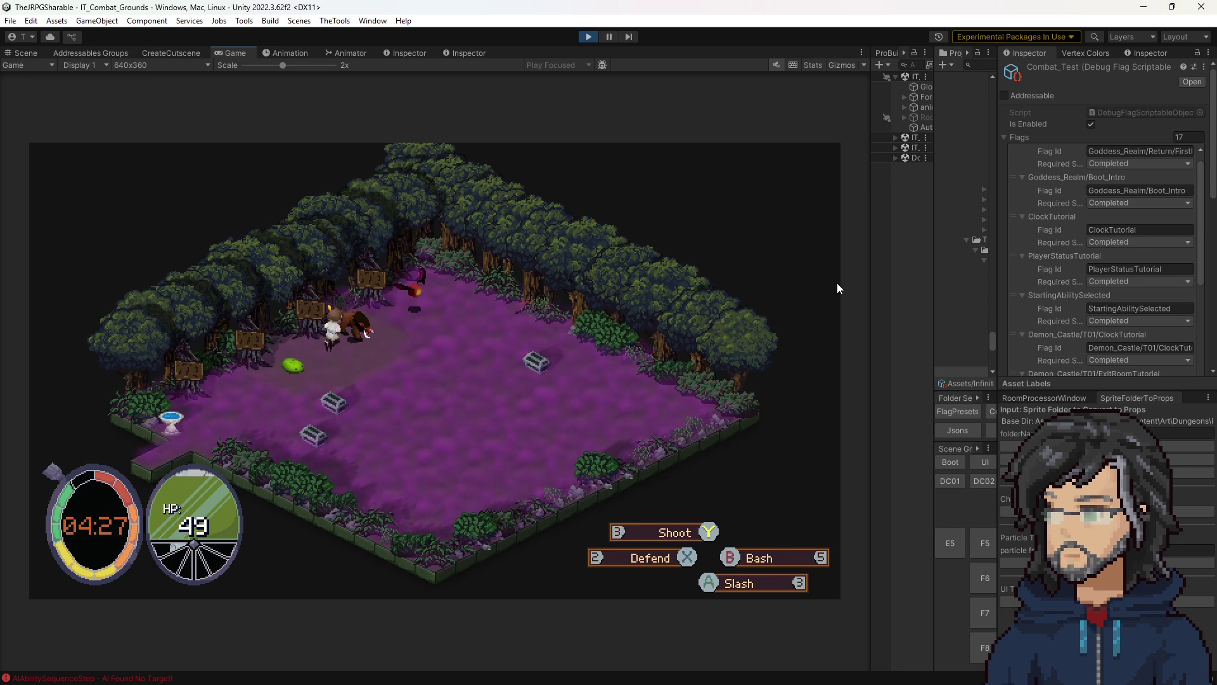
- Aim the Shoot ability at the enemy and confirm the shot
key("3")
key("s")
key("s")
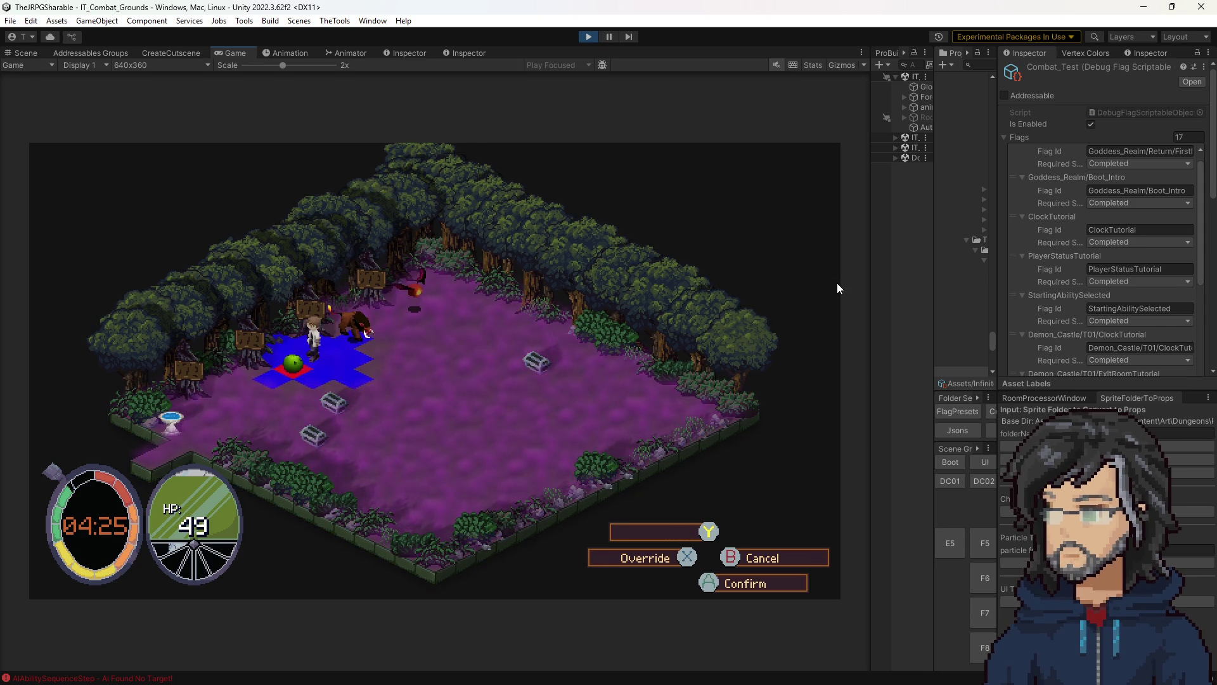
key("w")
key("w")
key("Return")
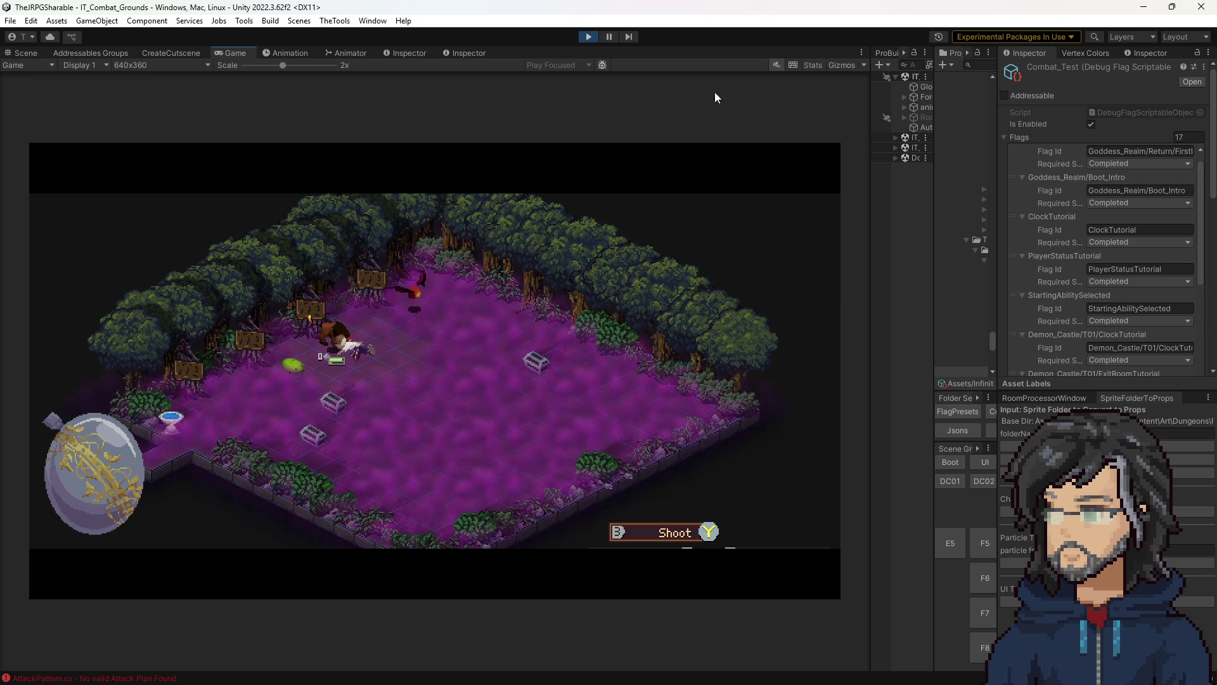
- Stop Play mode, widen the Hierarchy and Project panels, and load the Woods J8 room
left_click(587, 39)
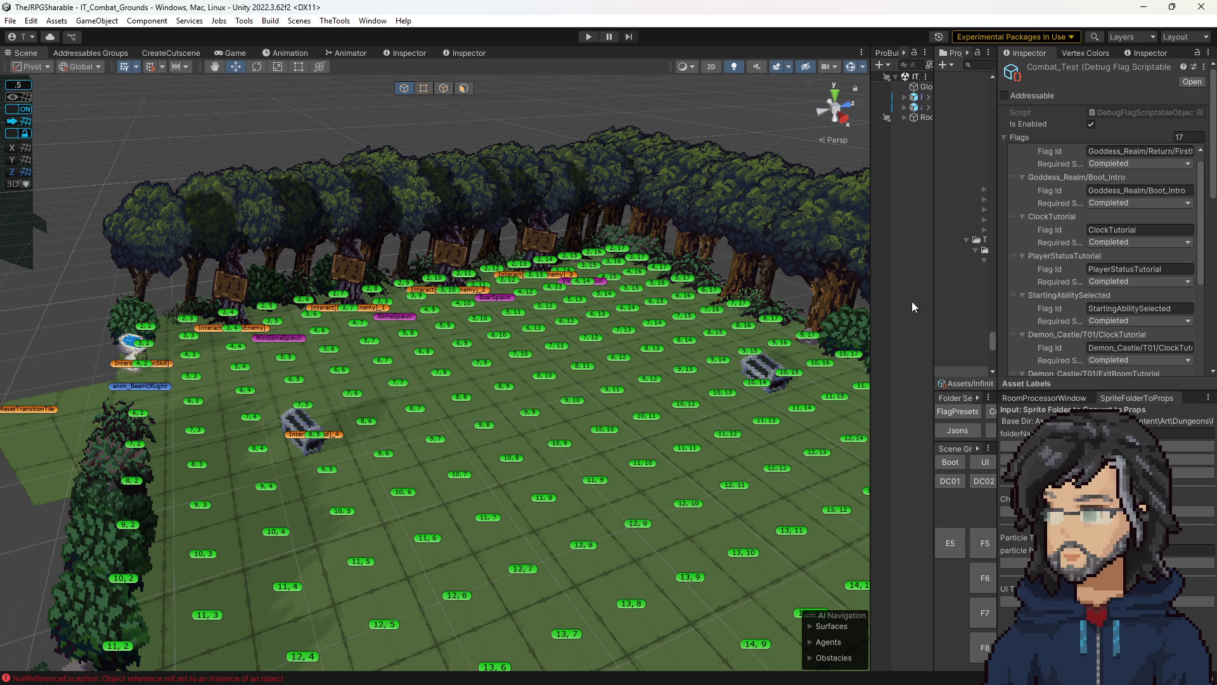
left_click_drag(934, 287, 845, 291)
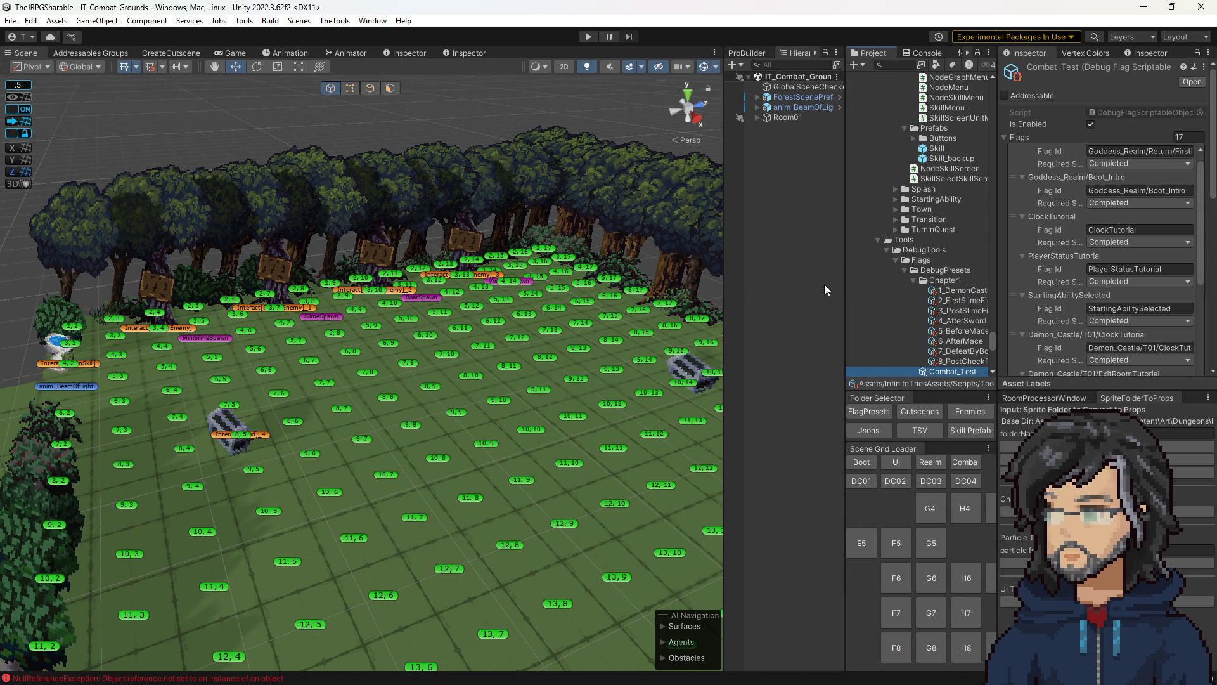
left_click_drag(845, 281, 758, 290)
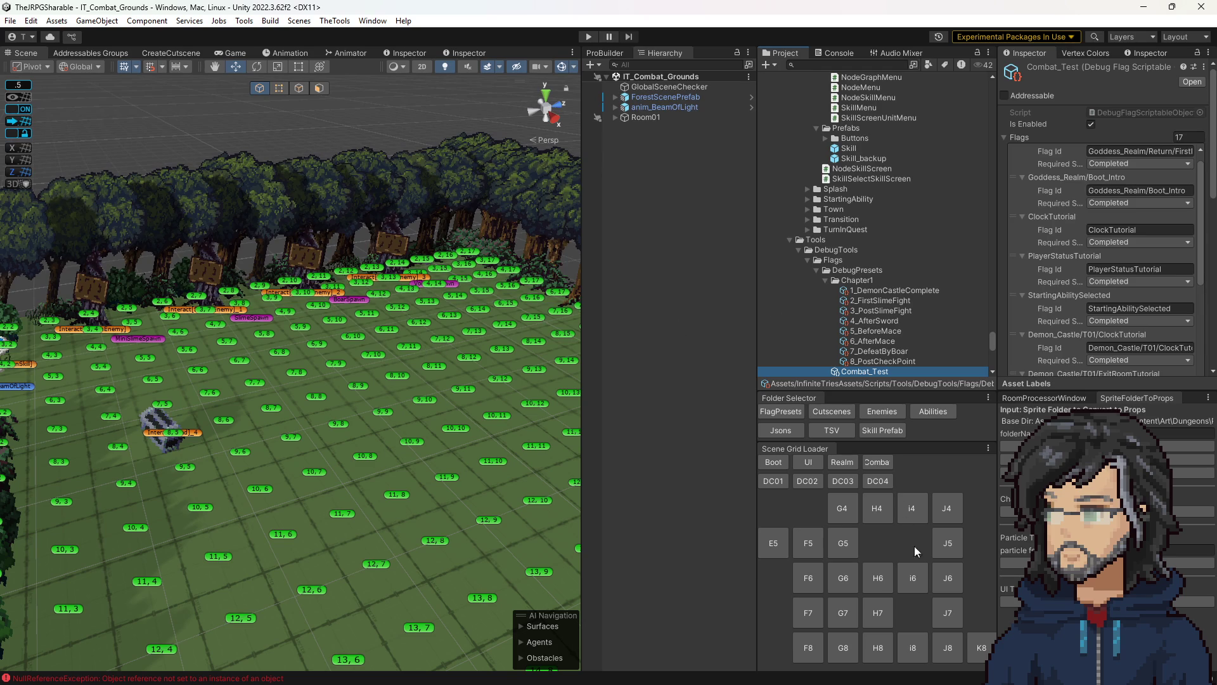
left_click(948, 640)
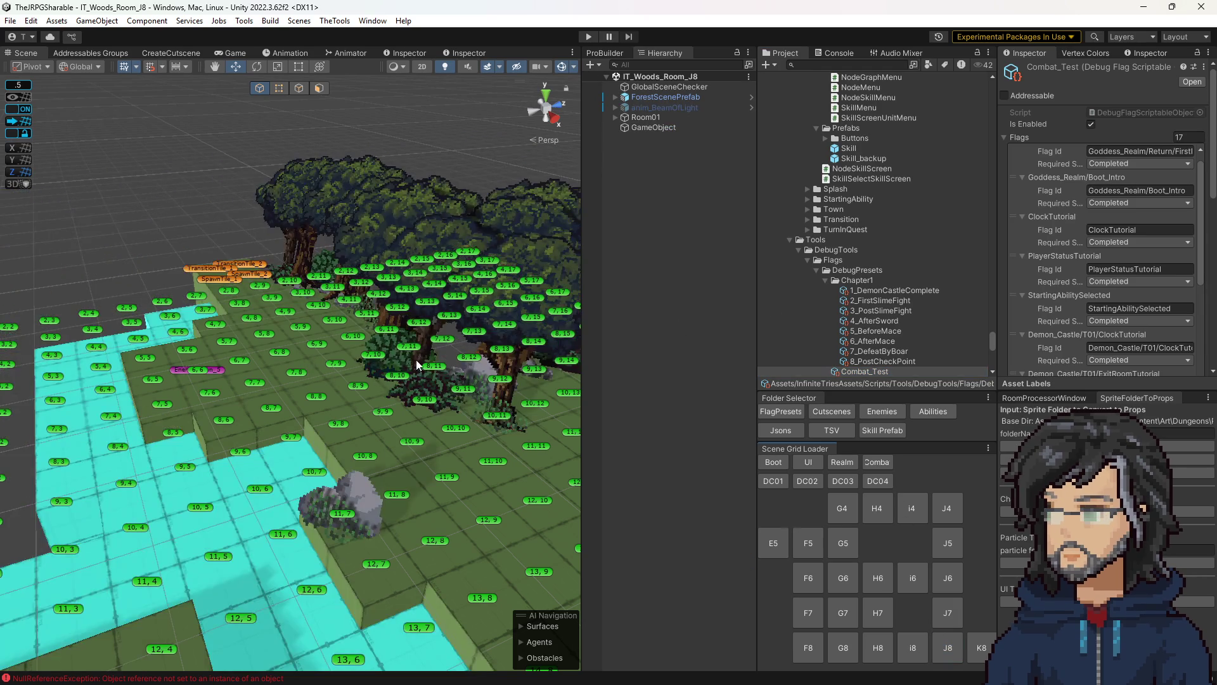
- Load the Woods G7 room scene via G6 in the Scene Grid Loader
left_click_drag(412, 407, 354, 445)
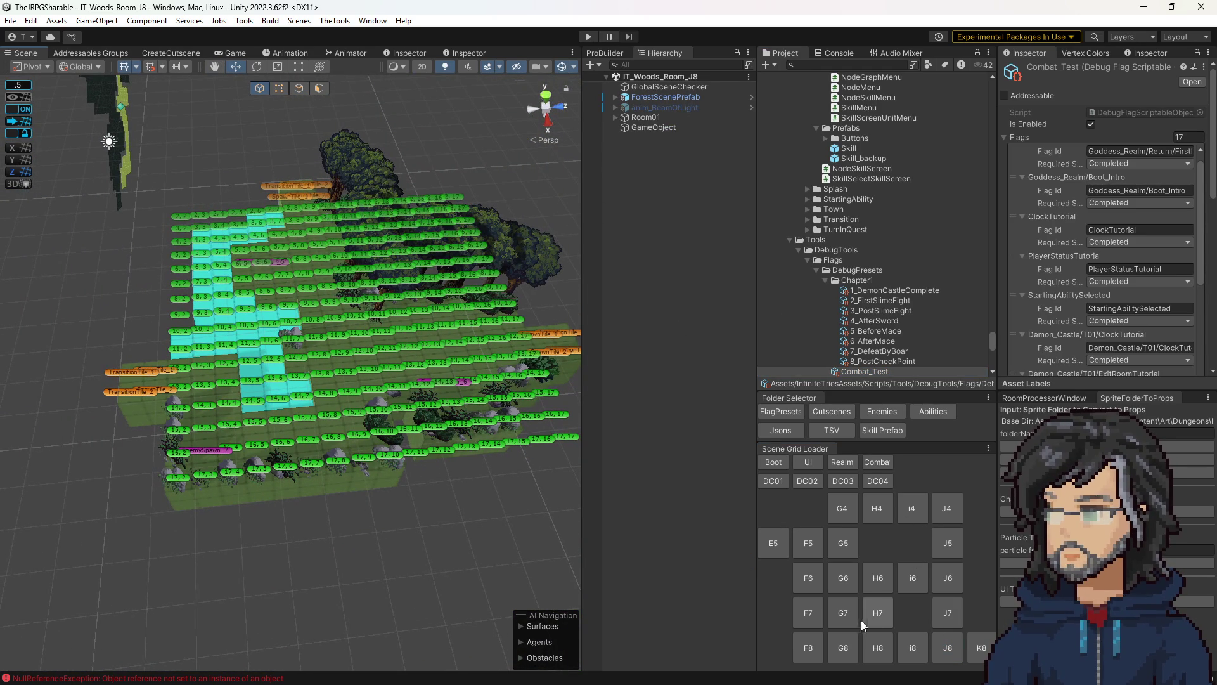
left_click(843, 577)
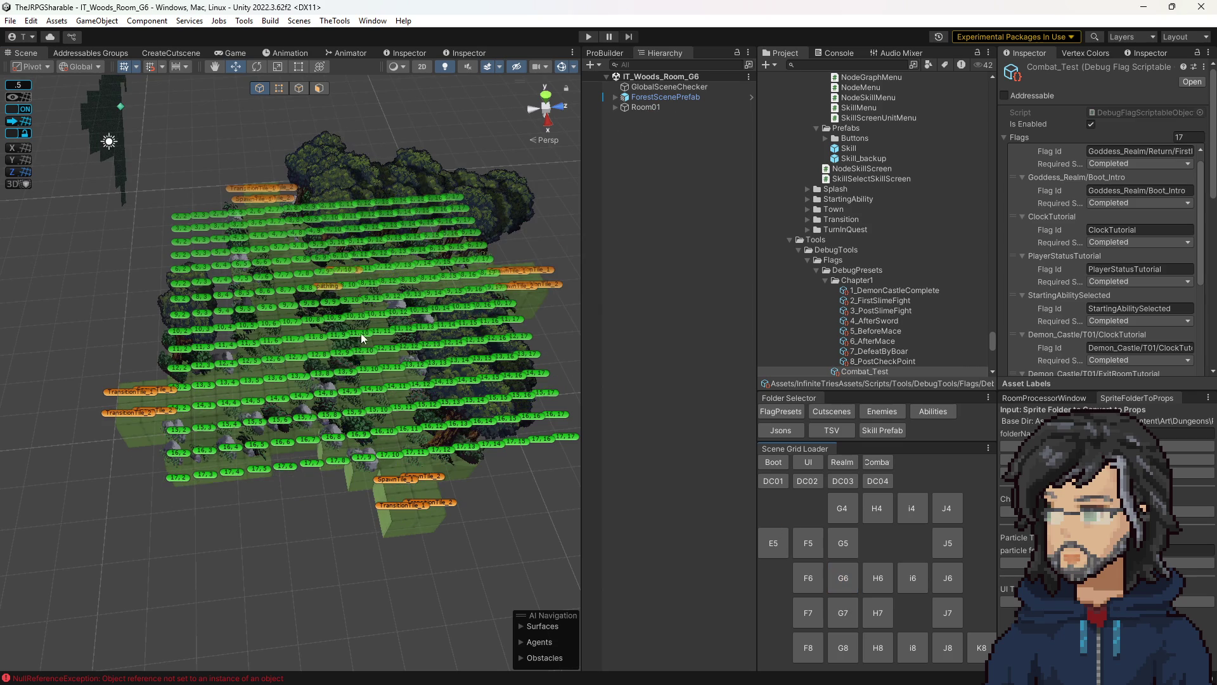
left_click(842, 612)
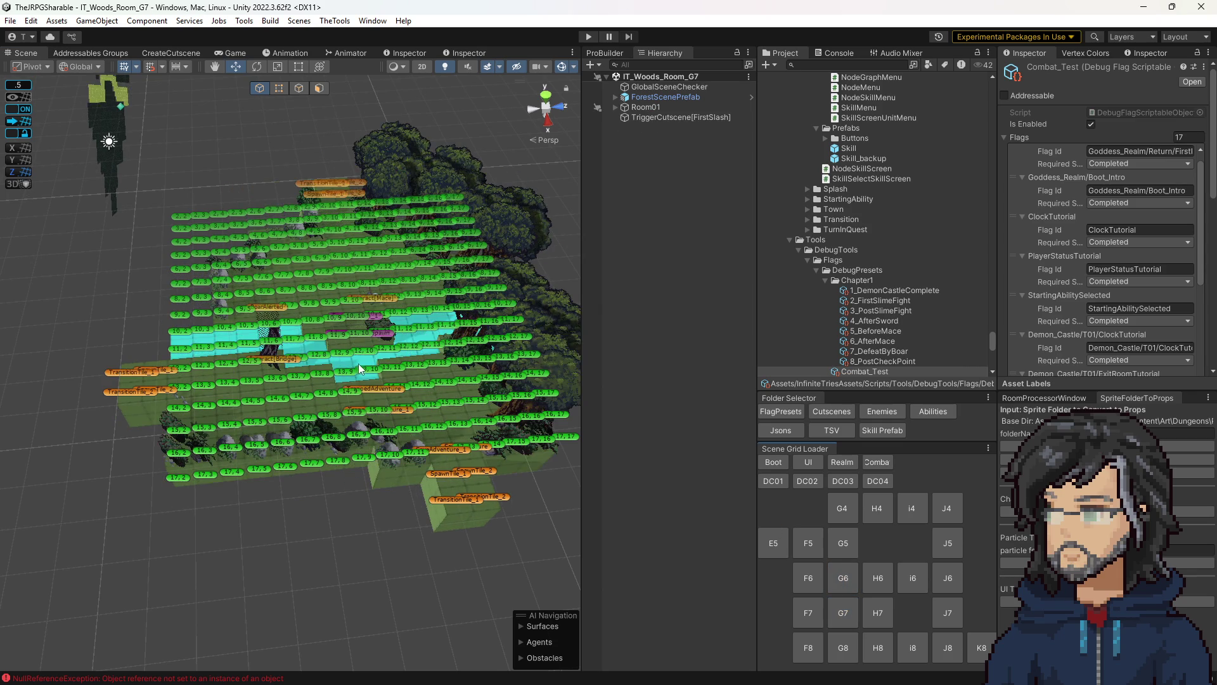
scroll(406, 347, "up", 10)
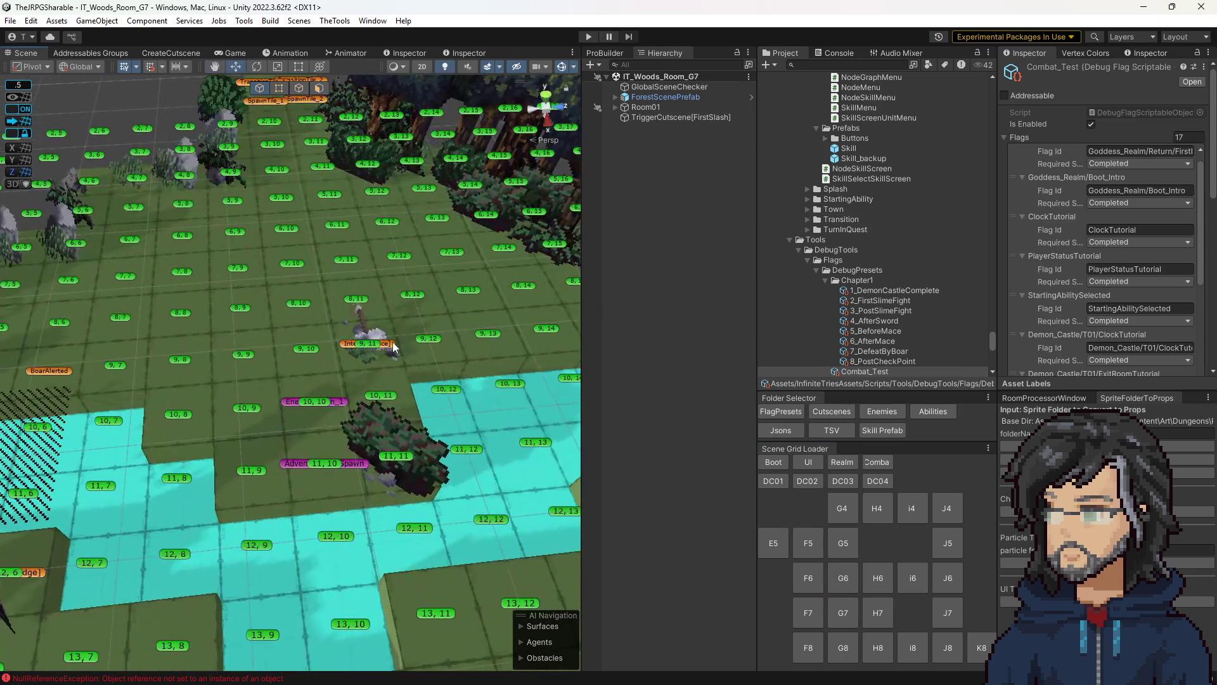
- Select Interact[Mace] and assign the weapon-absorb cutscene prop from the props list
left_click(394, 345)
scroll(1106, 334, "down", 5)
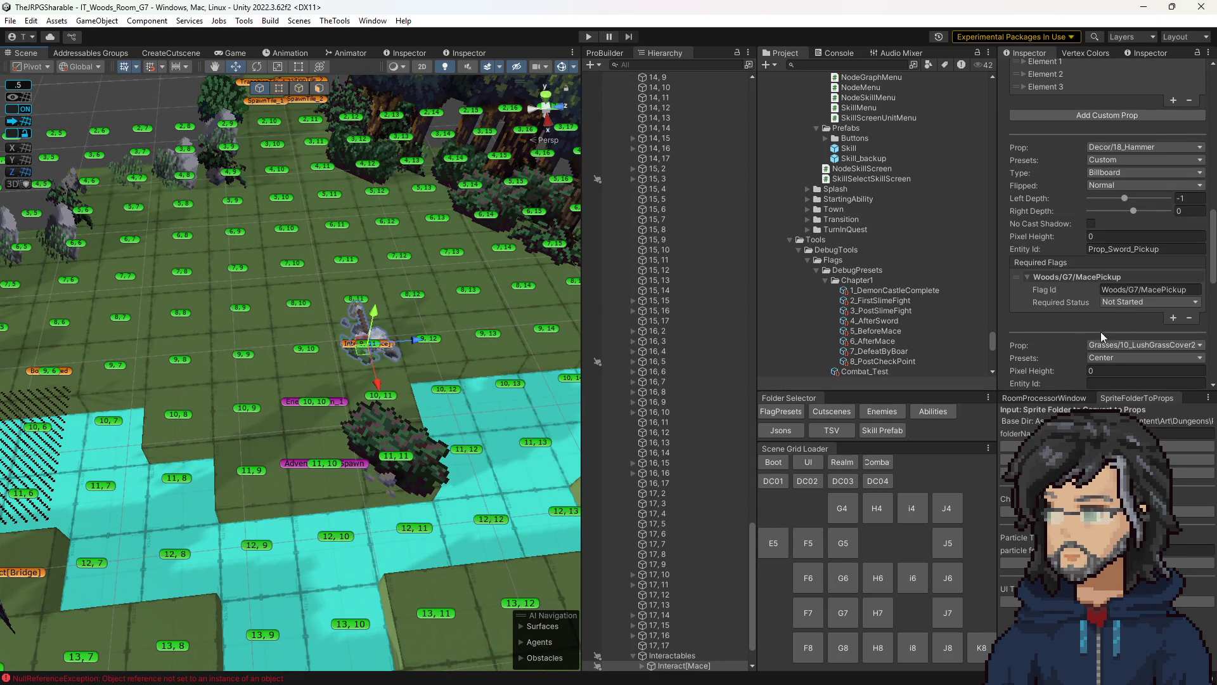
scroll(1110, 289, "up", 5)
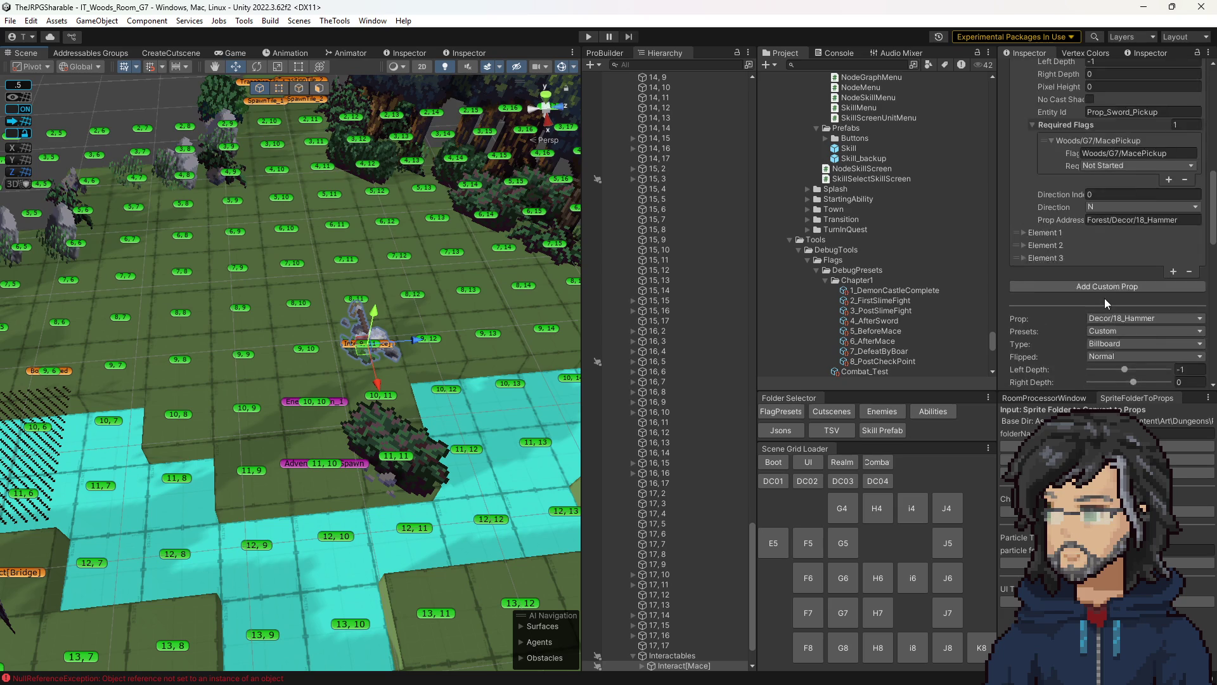
scroll(1060, 323, "down", 3)
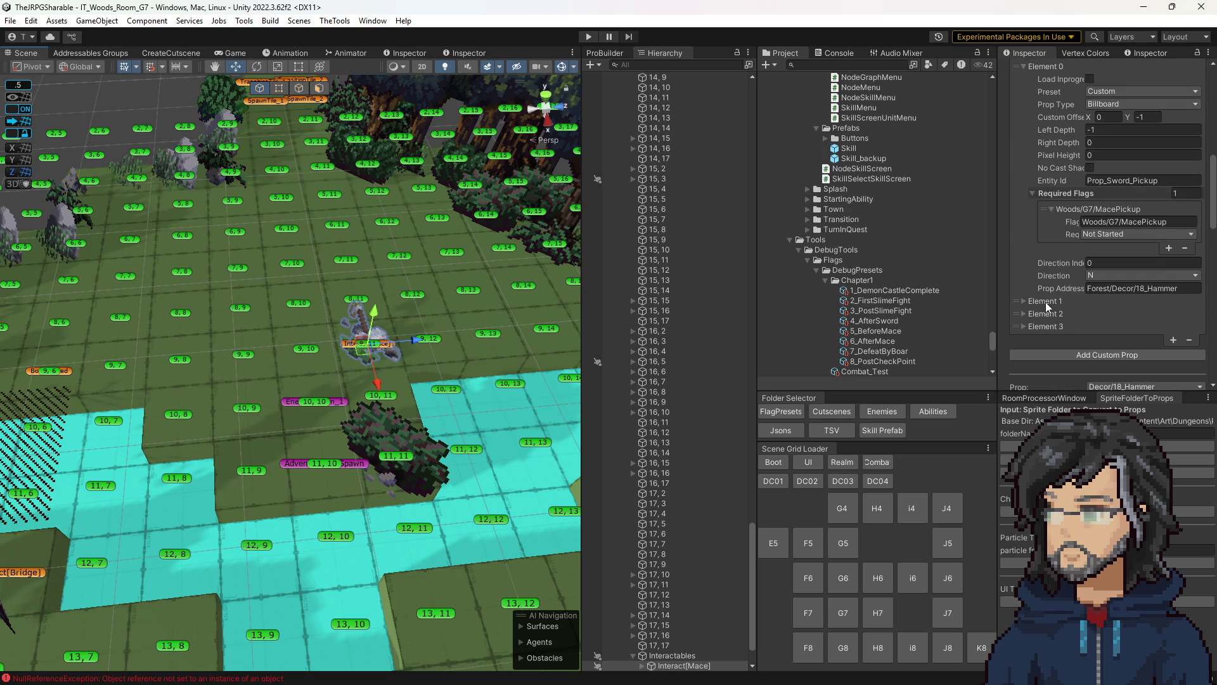
scroll(1046, 298, "down", 7)
scroll(1064, 280, "down", 10)
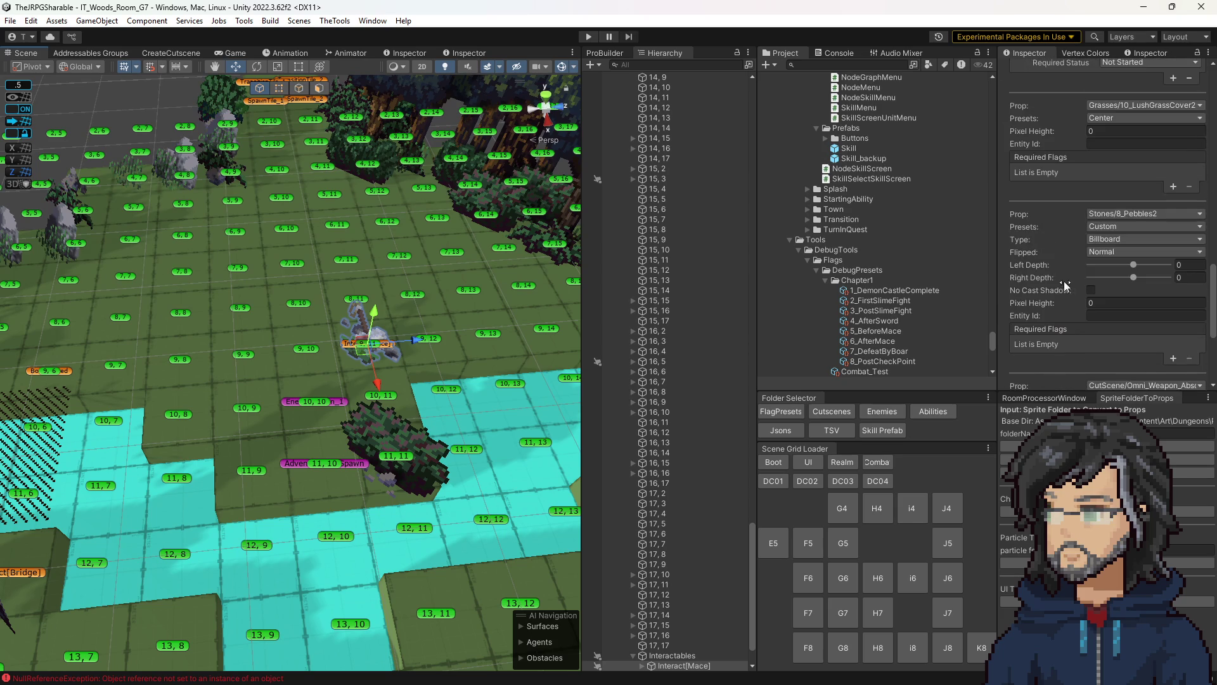
left_click(1133, 217)
mouse_move(1135, 410)
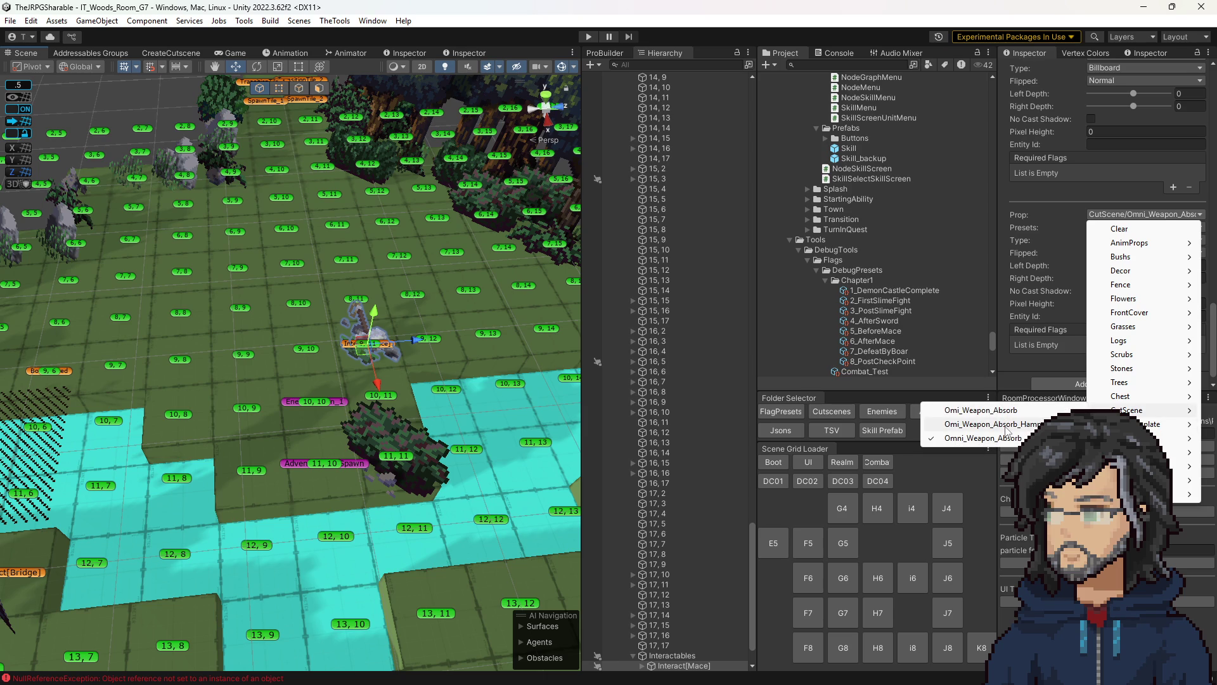
left_click(1008, 424)
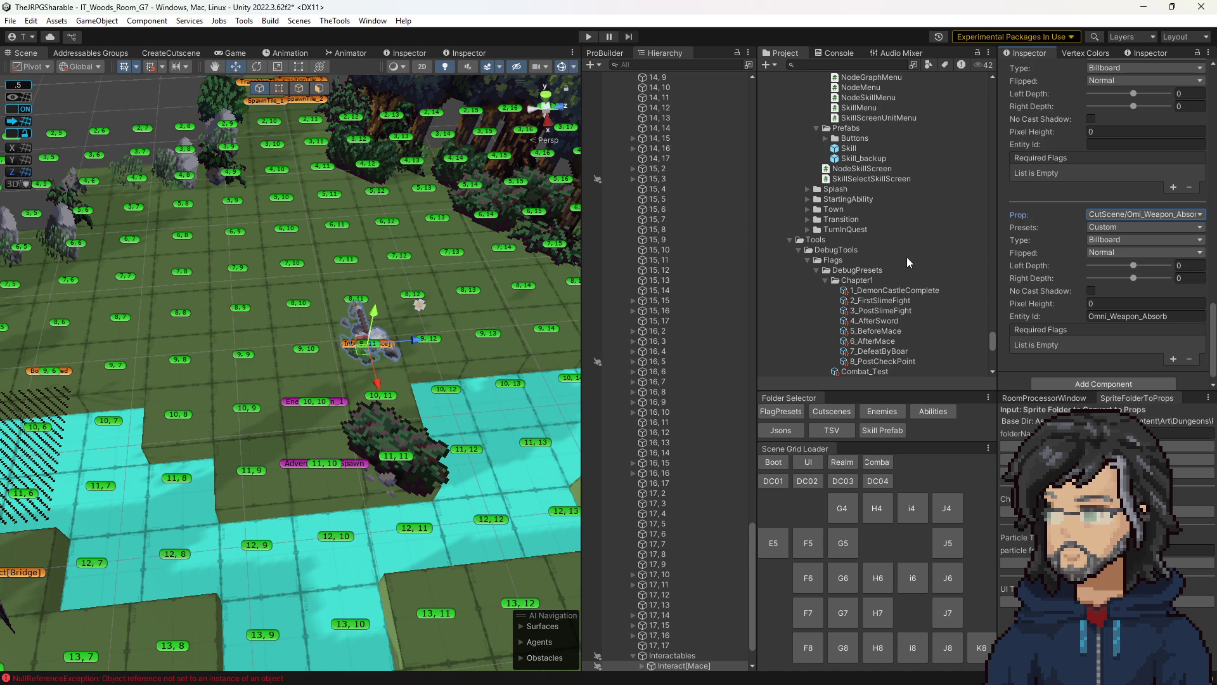
- Delete the Omi_Weapon_Absorb_Hammer child object from under Interact[Mace]
scroll(903, 257, "up", 7)
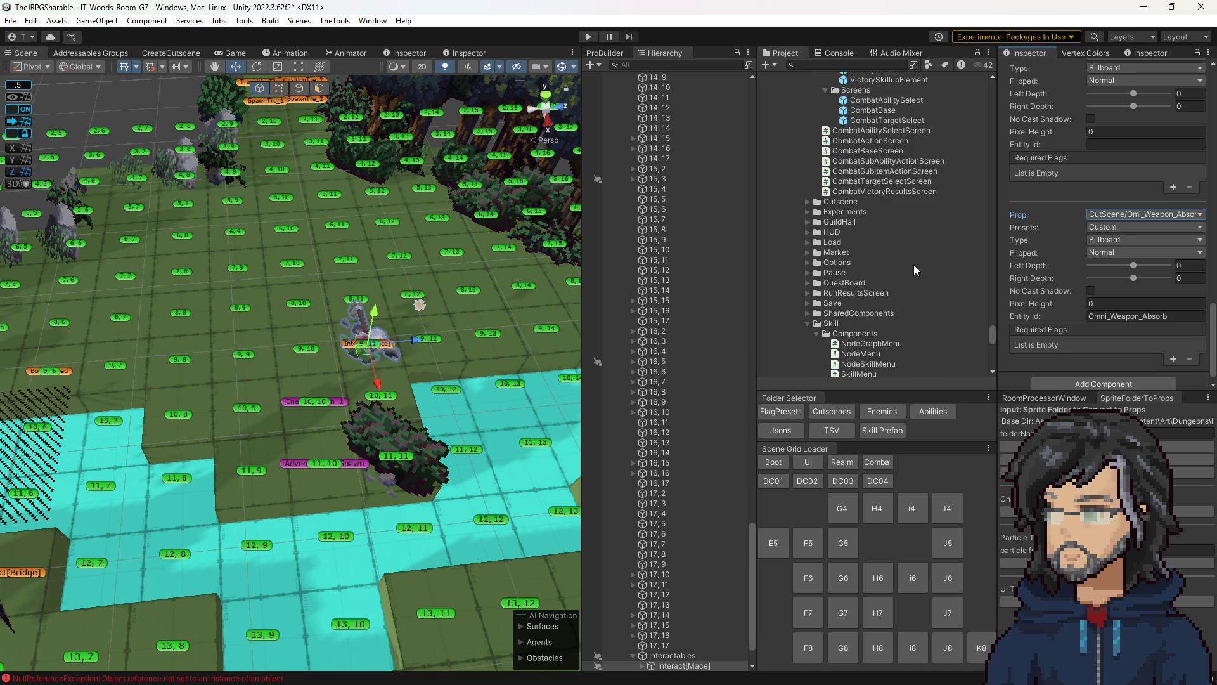
scroll(901, 279, "down", 15)
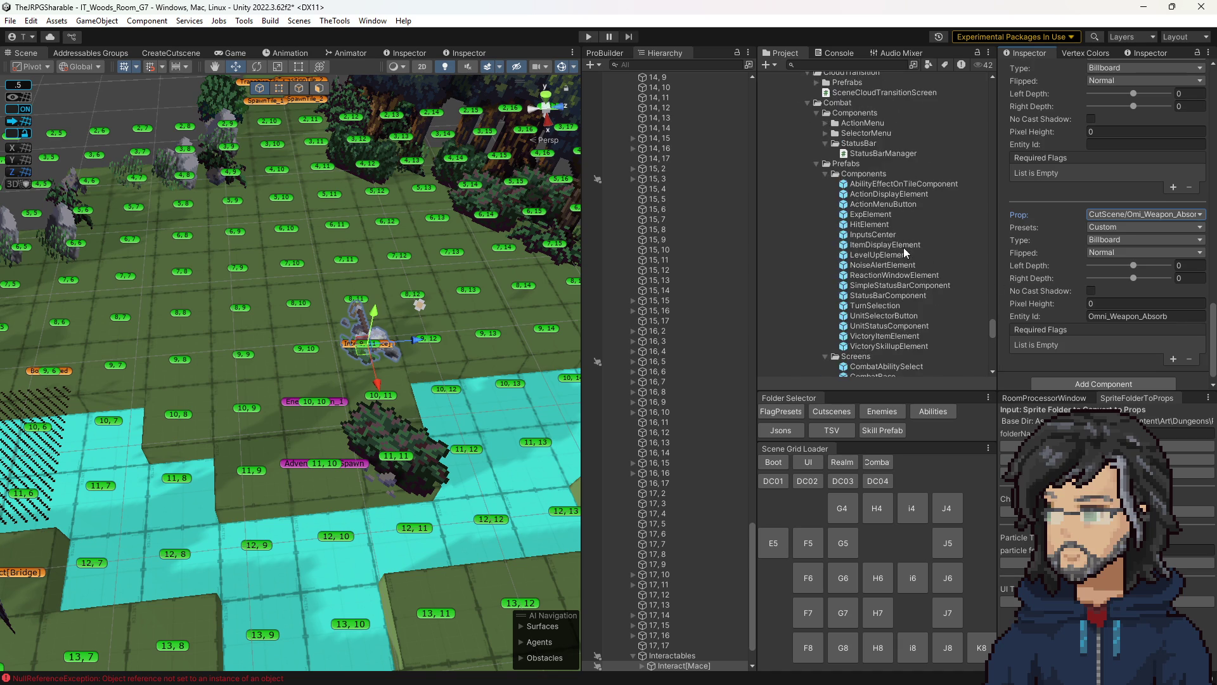
scroll(422, 326, "down", 5)
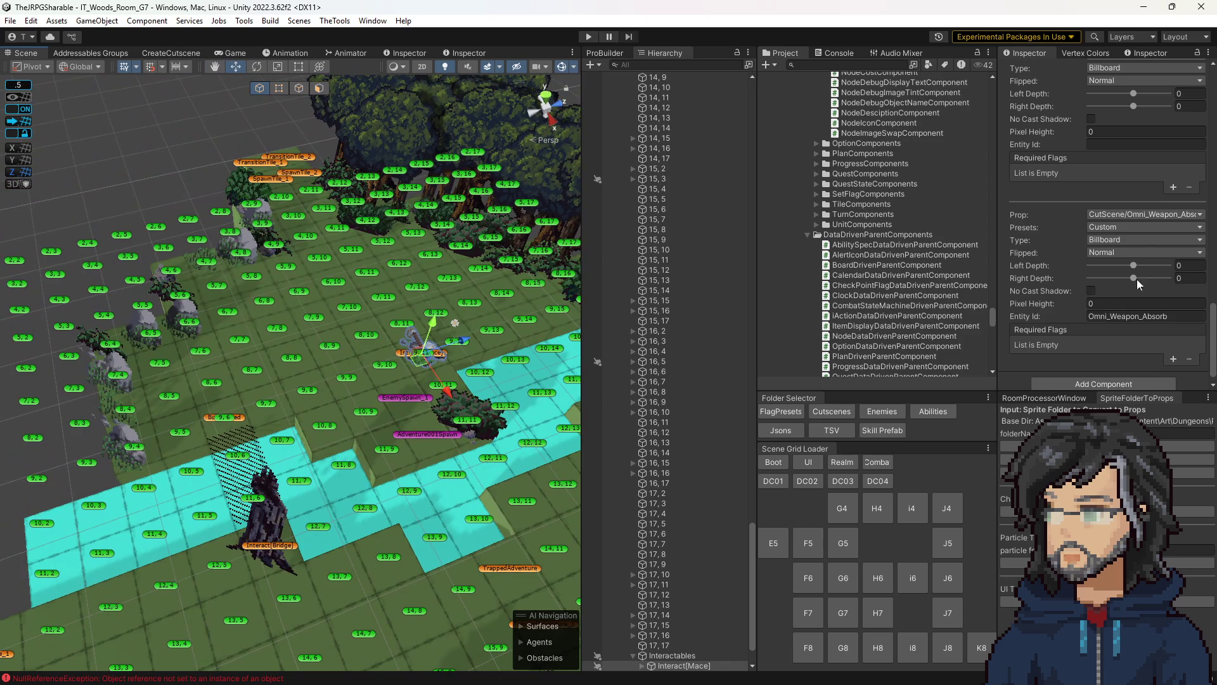
scroll(355, 380, "down", 1)
scroll(653, 524, "down", 2)
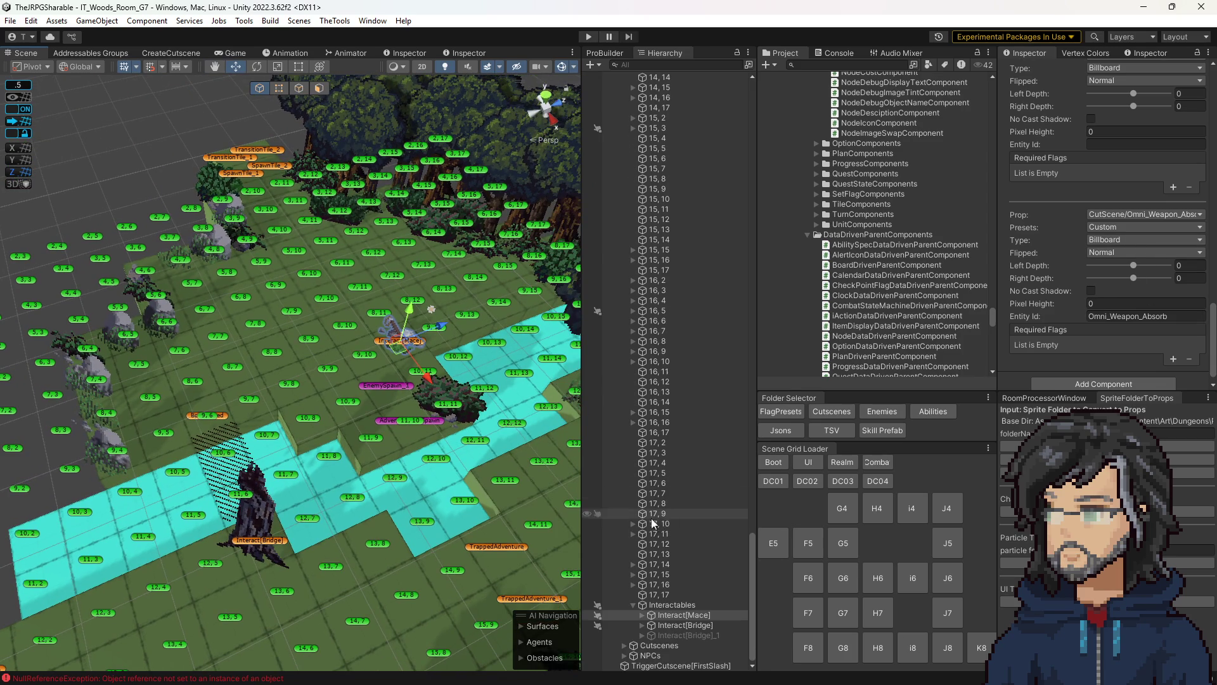
left_click(648, 615)
left_click(643, 615)
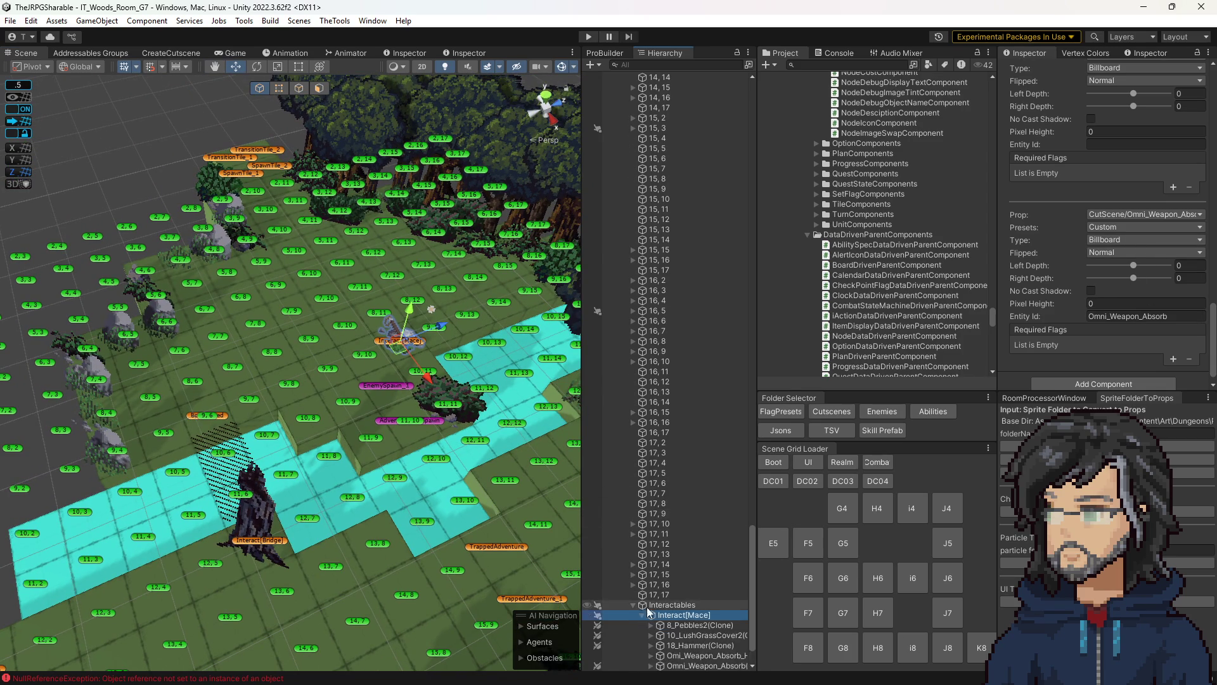
scroll(647, 615, "down", 2)
left_click(697, 605)
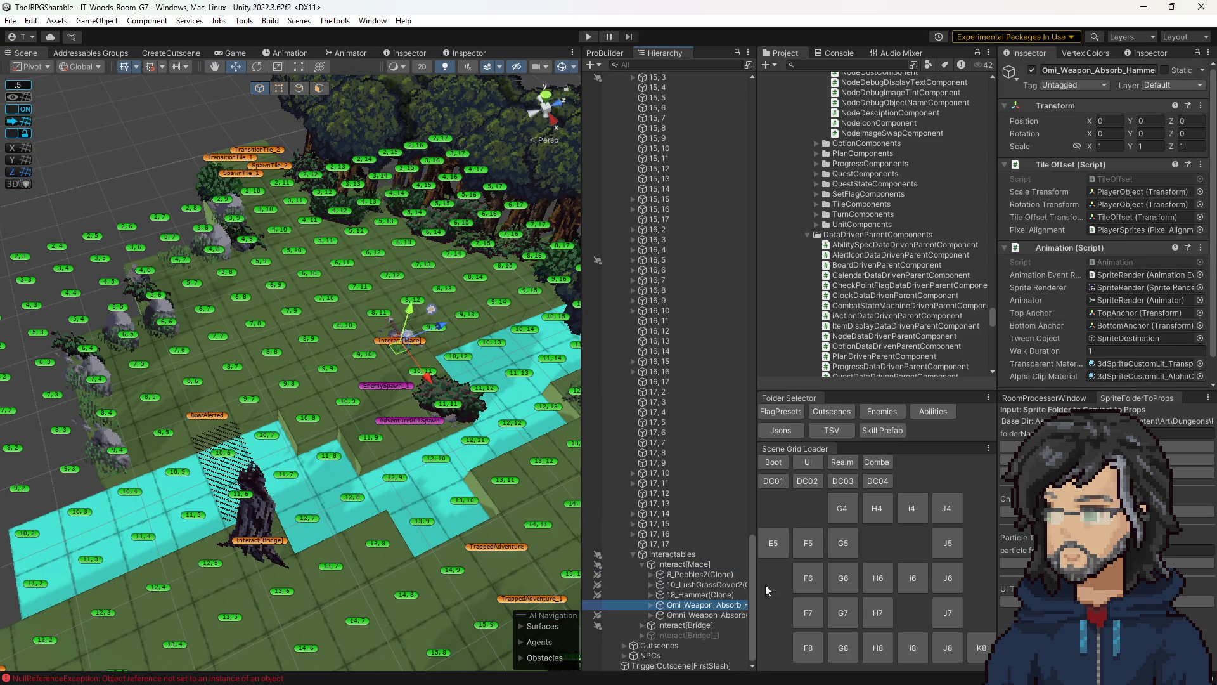
key("Delete")
left_click(847, 64)
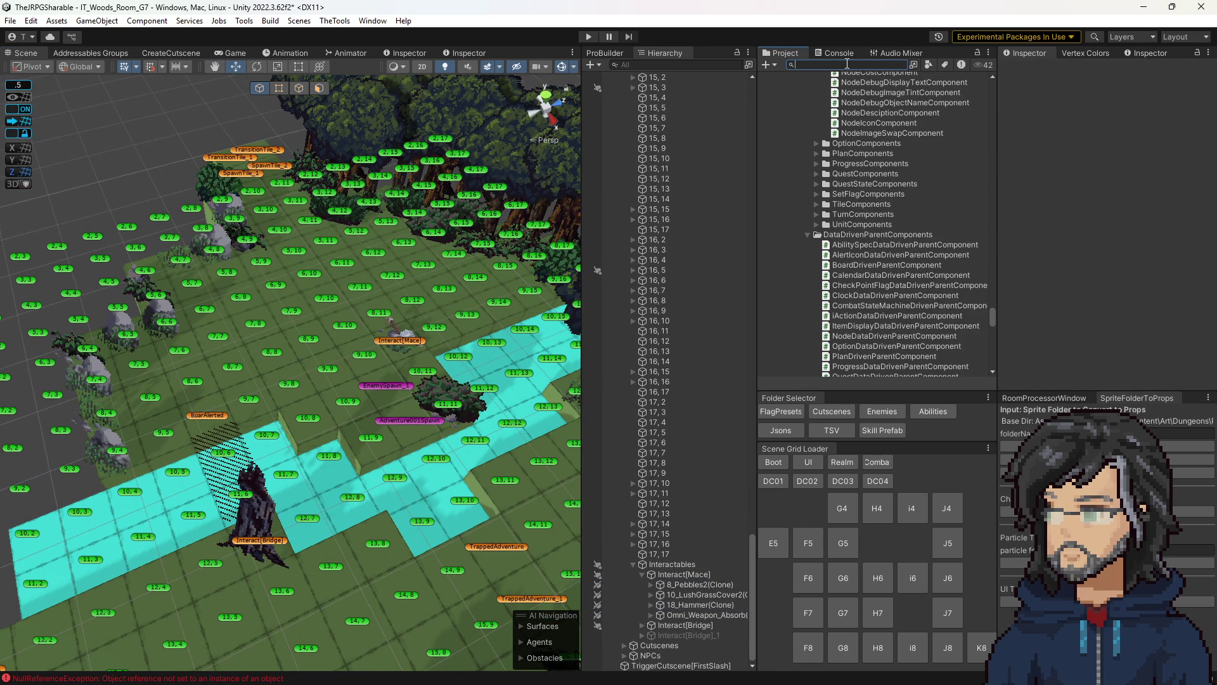
- Search the Project for 'hammer' and open the Omi_Weapon_Absorb_Hammer prefab in prefab mode
type("omni")
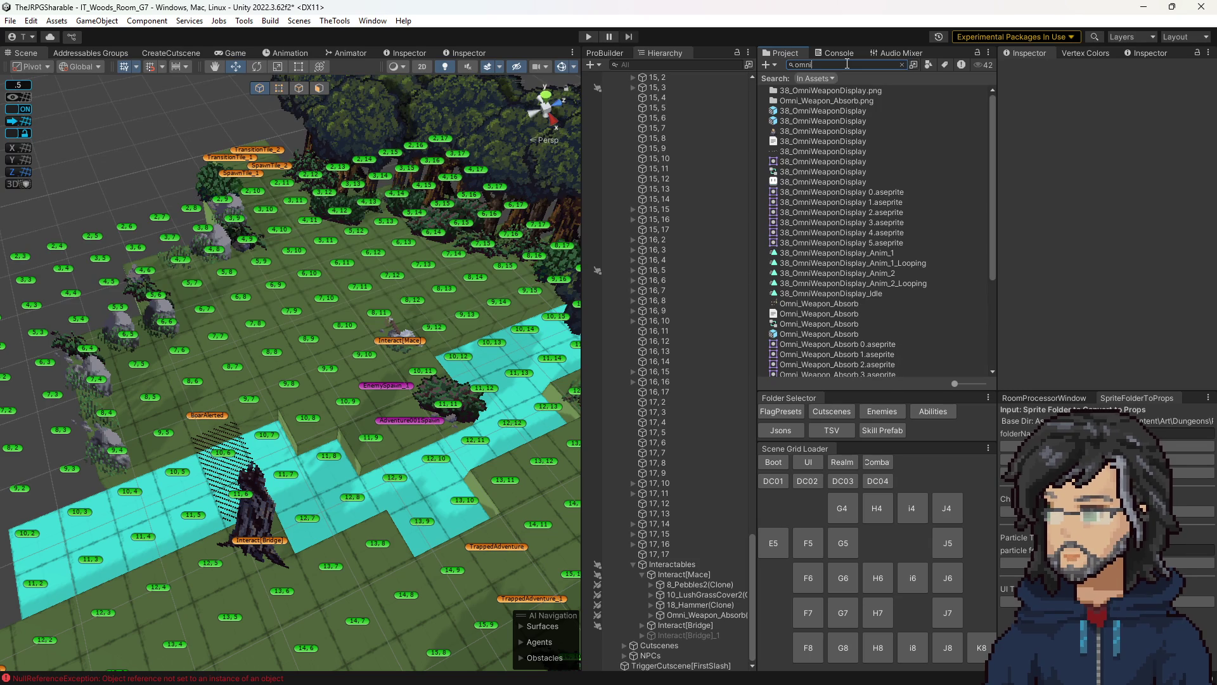
scroll(845, 244, "down", 5)
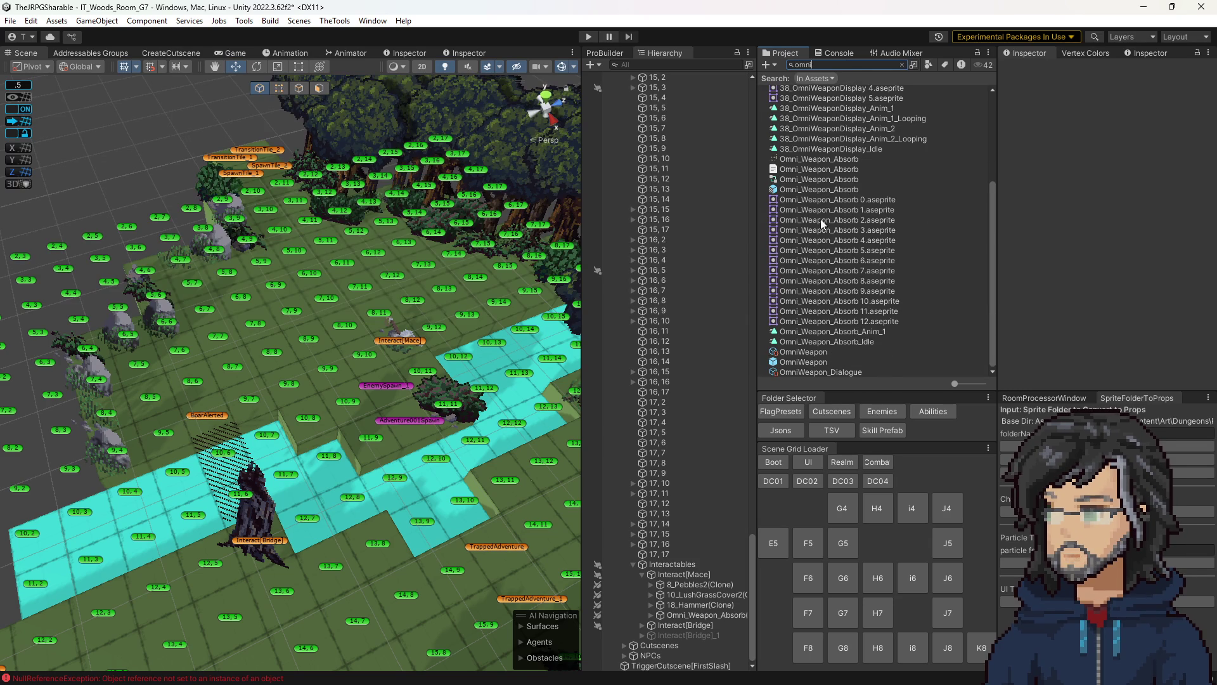
scroll(824, 346, "up", 5)
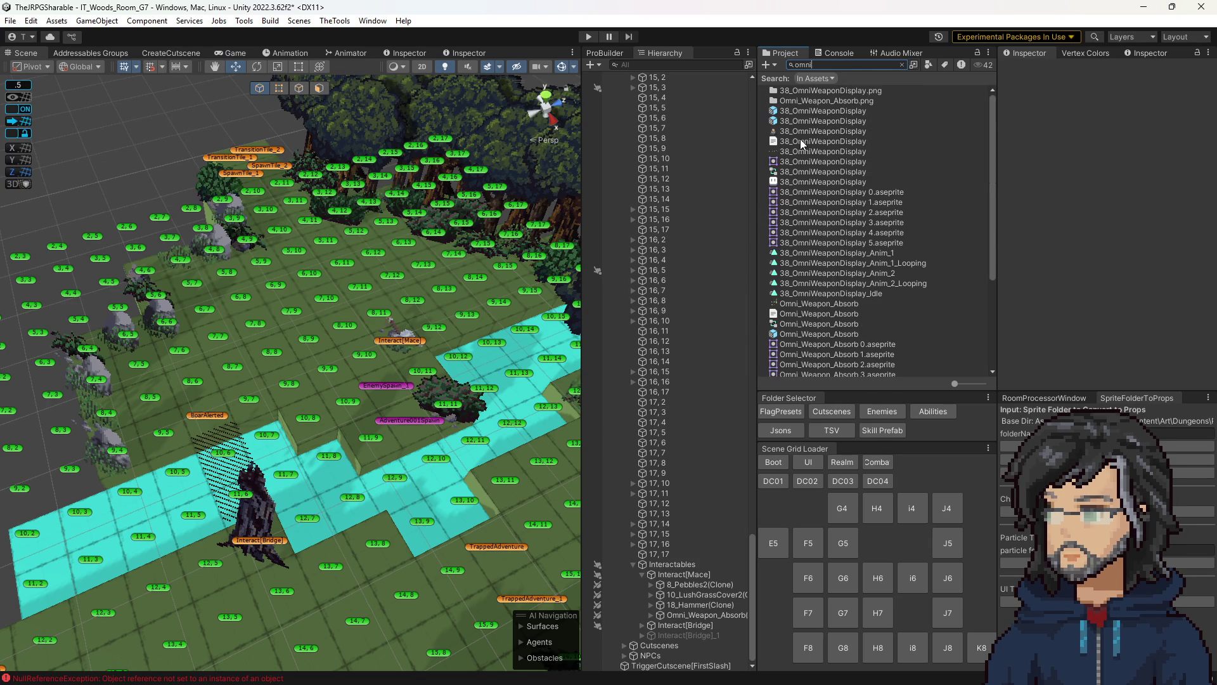
type(" wea")
scroll(842, 214, "down", 5)
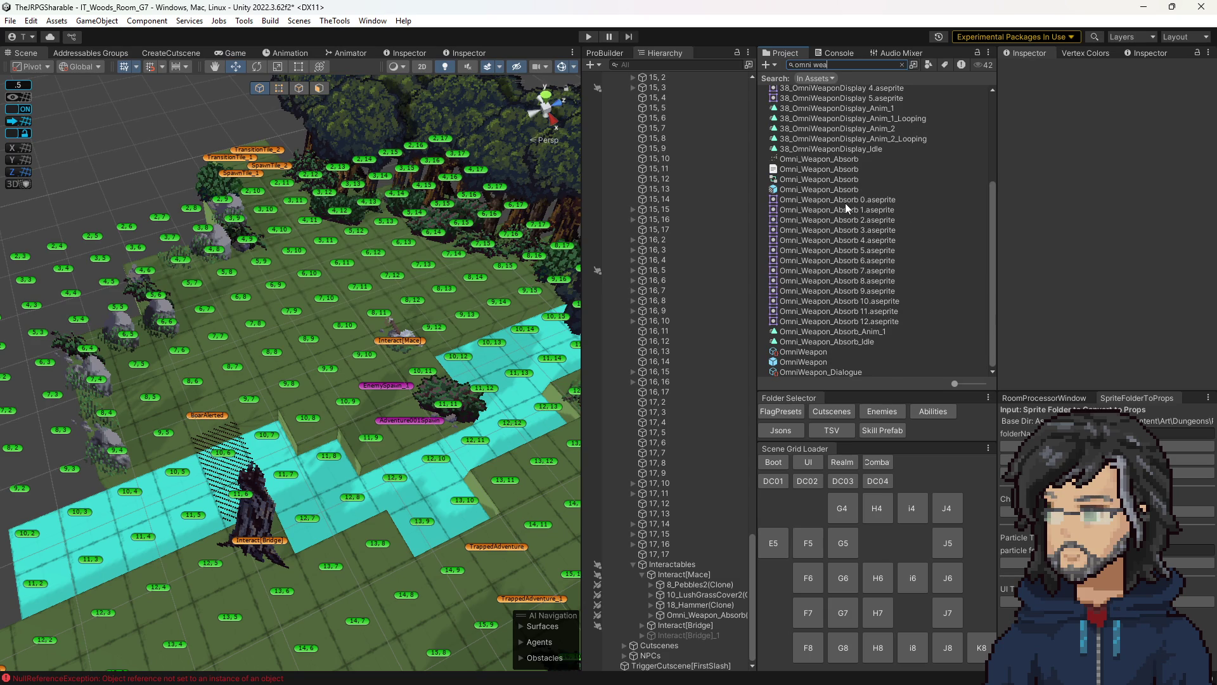
scroll(850, 336, "up", 5)
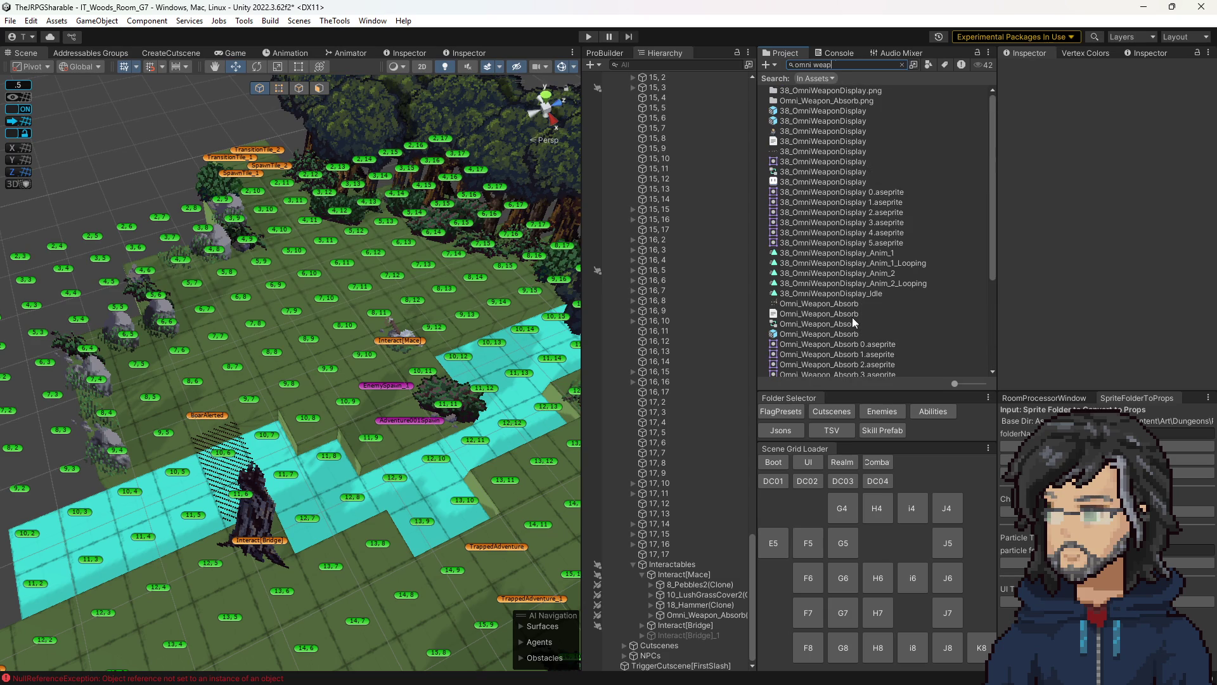
type("on hammer")
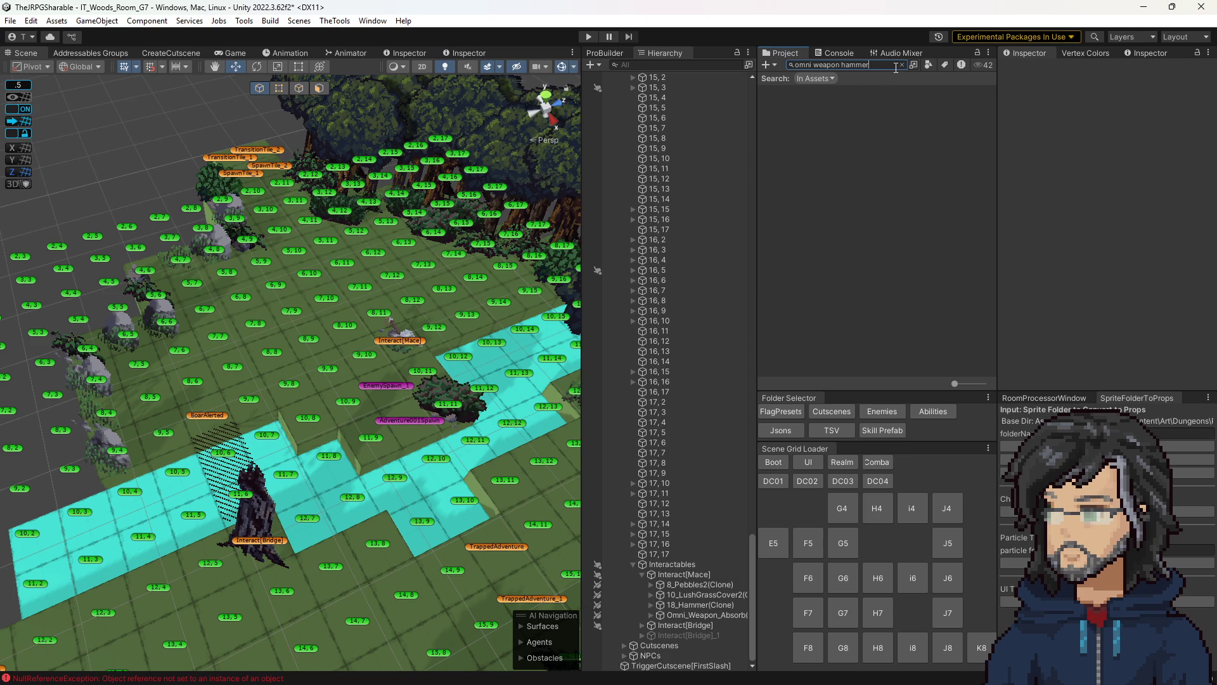
key("ctrl+a")
type("hammer")
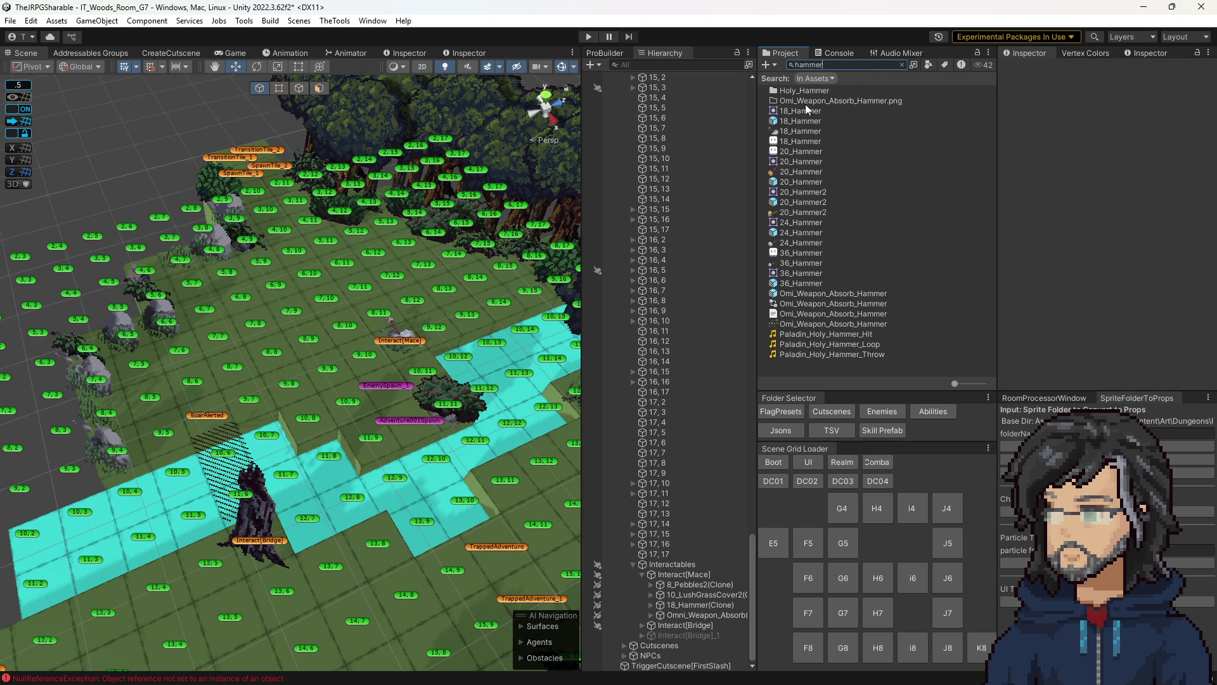
double_click(835, 293)
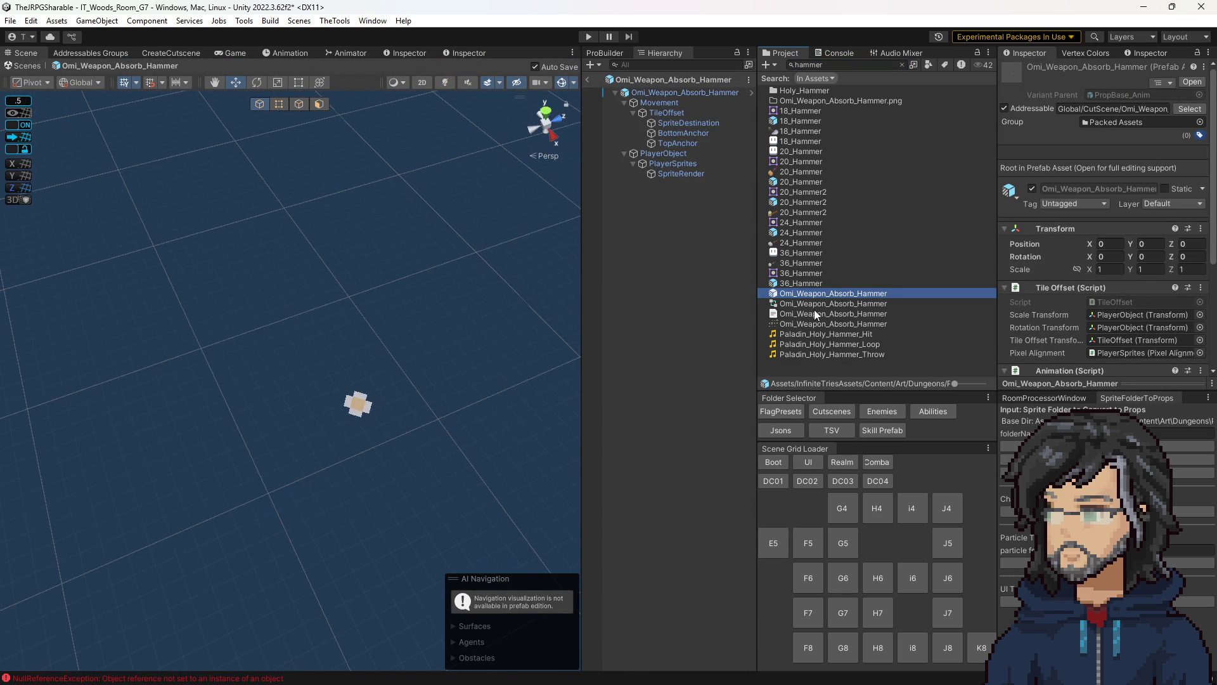
- Inspect the hammer animator graph and texture import settings, then locate the prefab in its folder
double_click(811, 305)
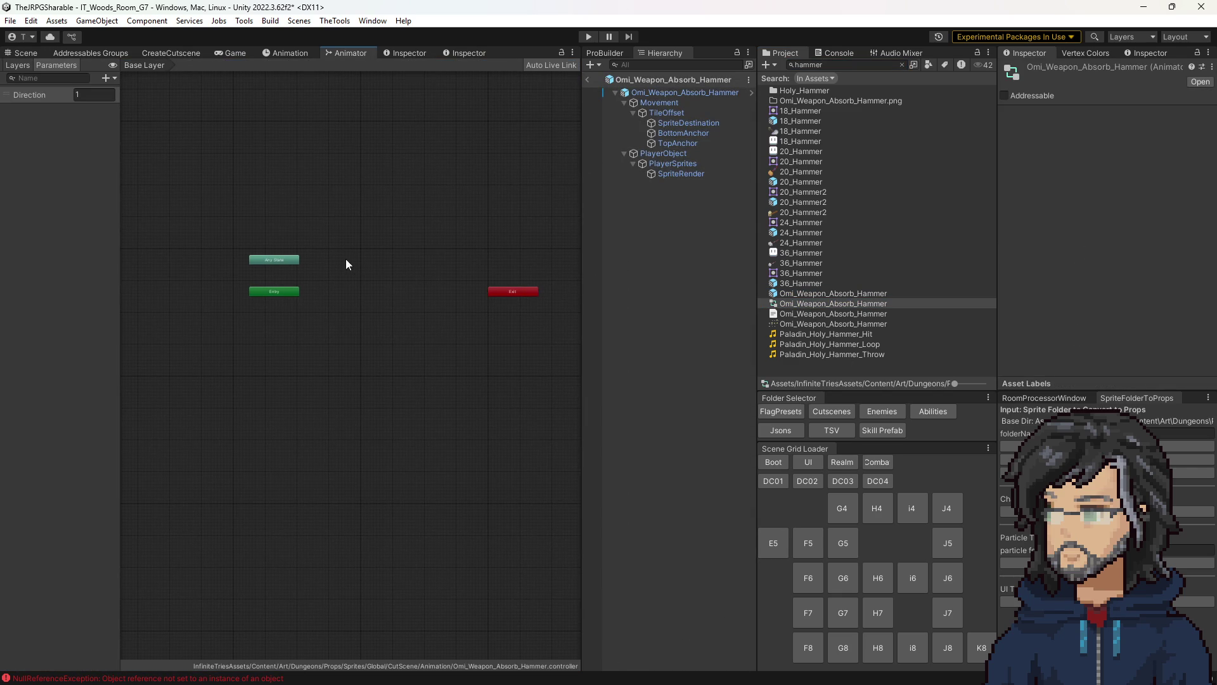
left_click(835, 323)
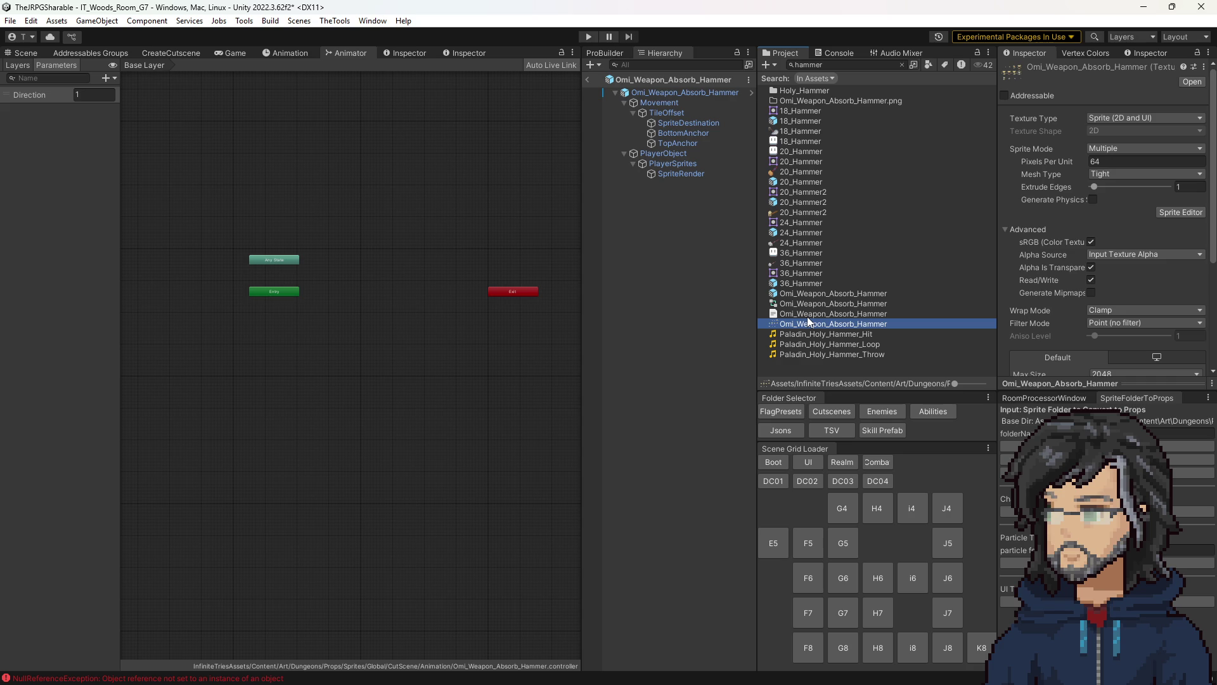
left_click(587, 79)
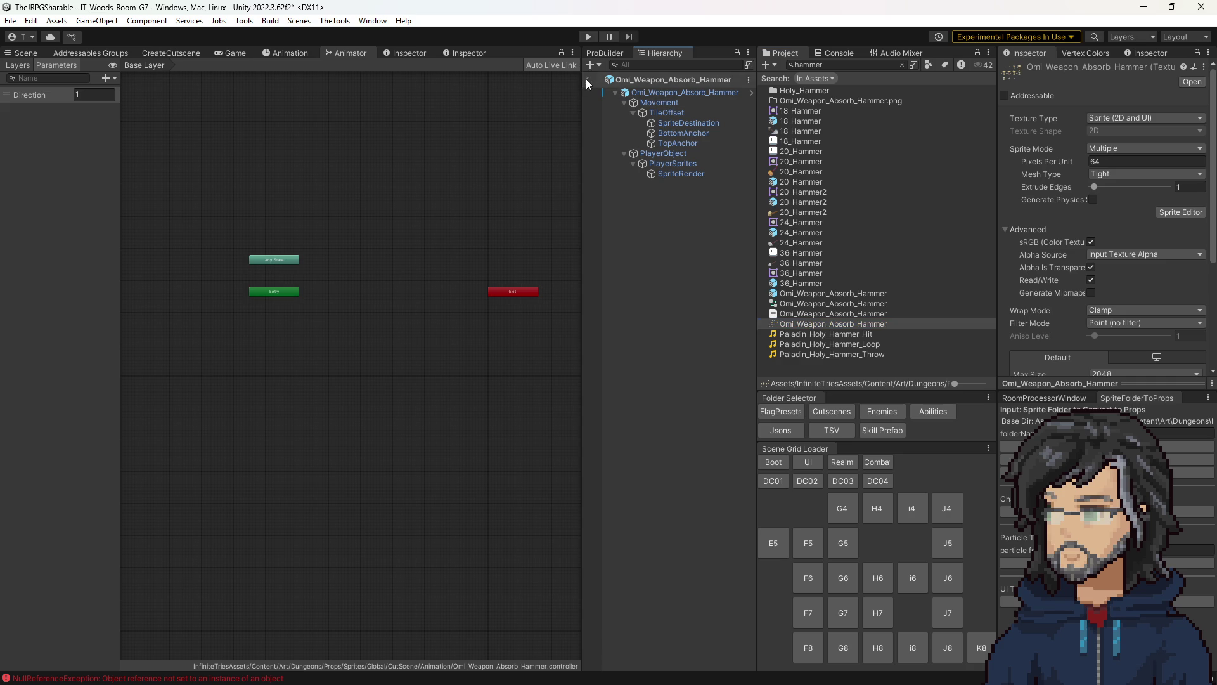
left_click(865, 293)
left_click(902, 65)
scroll(825, 215, "up", 5)
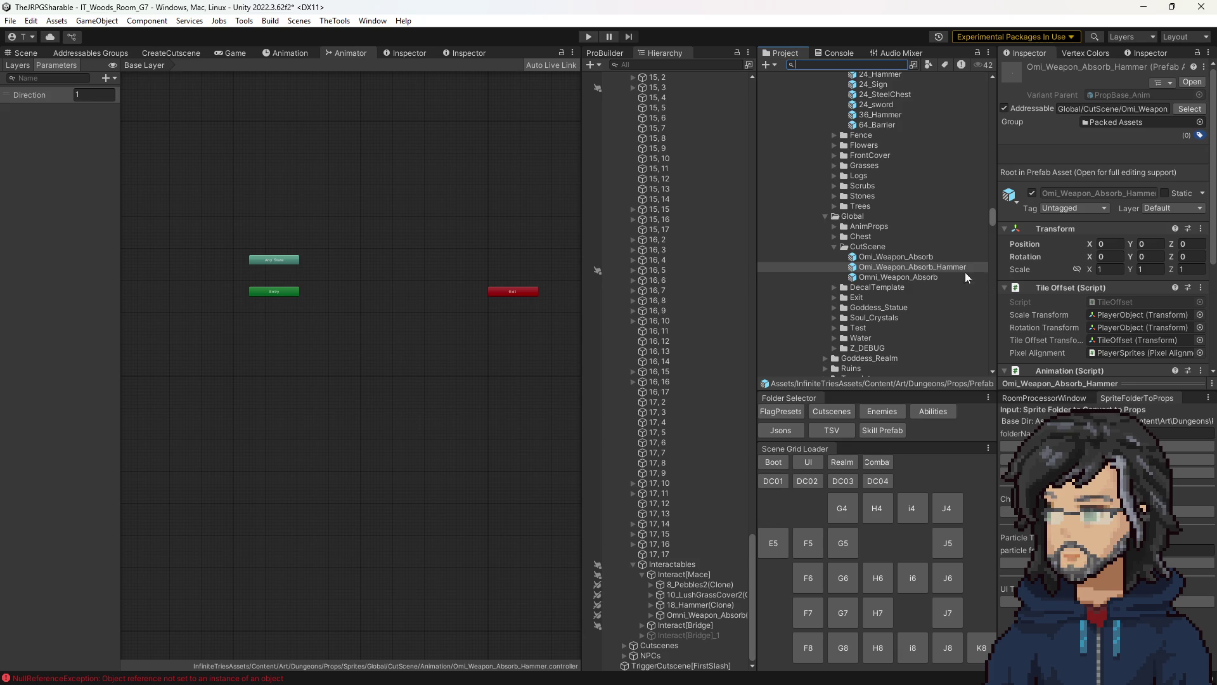
scroll(862, 266, "down", 3)
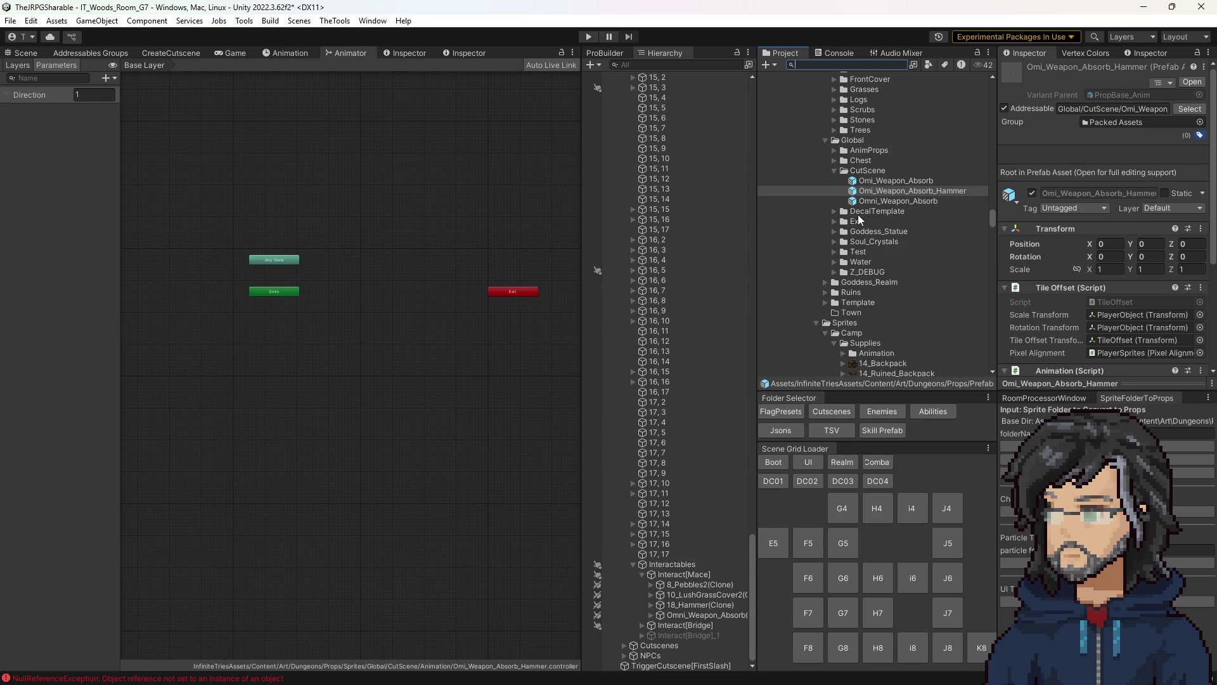
- Reopen the hammer prefab and trace SpriteRender's animator controller asset
left_click(1179, 434)
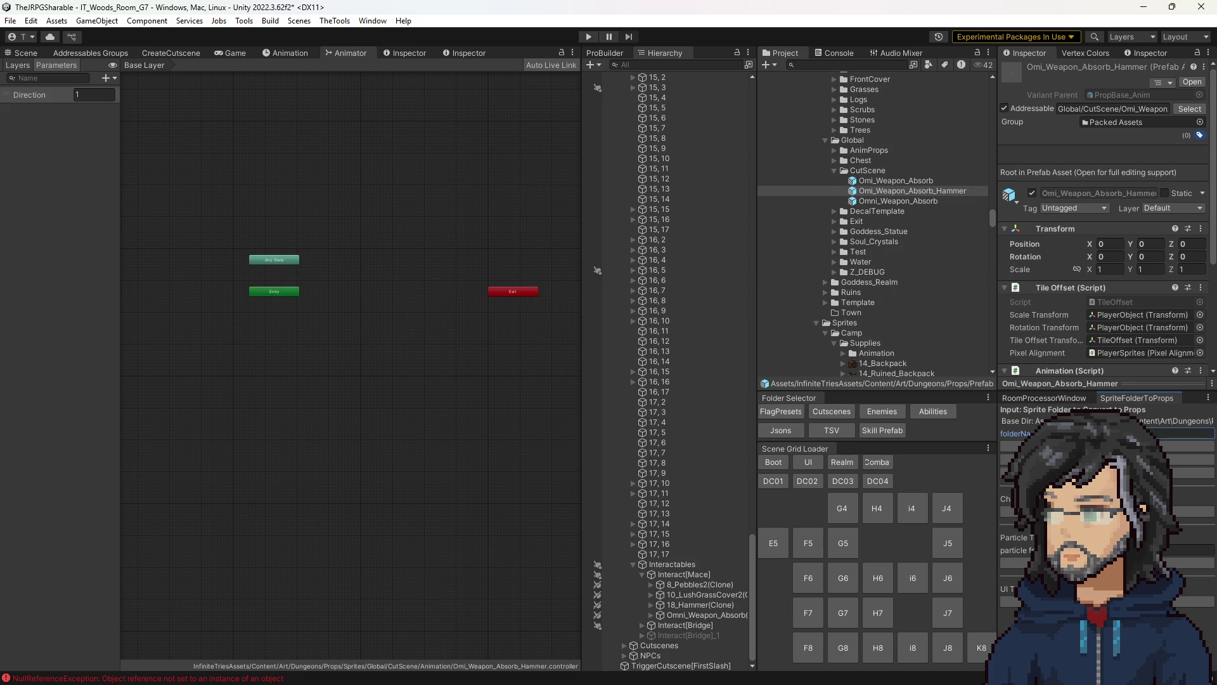
left_click(1180, 446)
left_click(1192, 472)
double_click(868, 193)
left_click(673, 176)
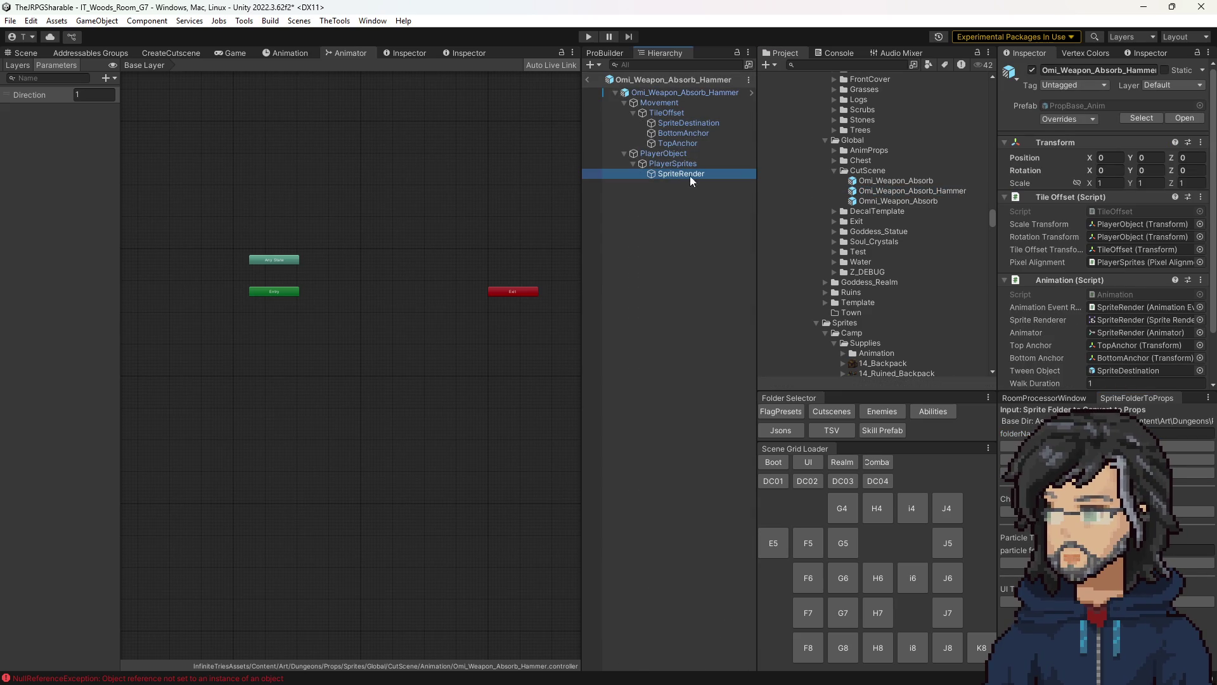
scroll(1117, 347, "down", 3)
left_click(1115, 316)
left_click(885, 257)
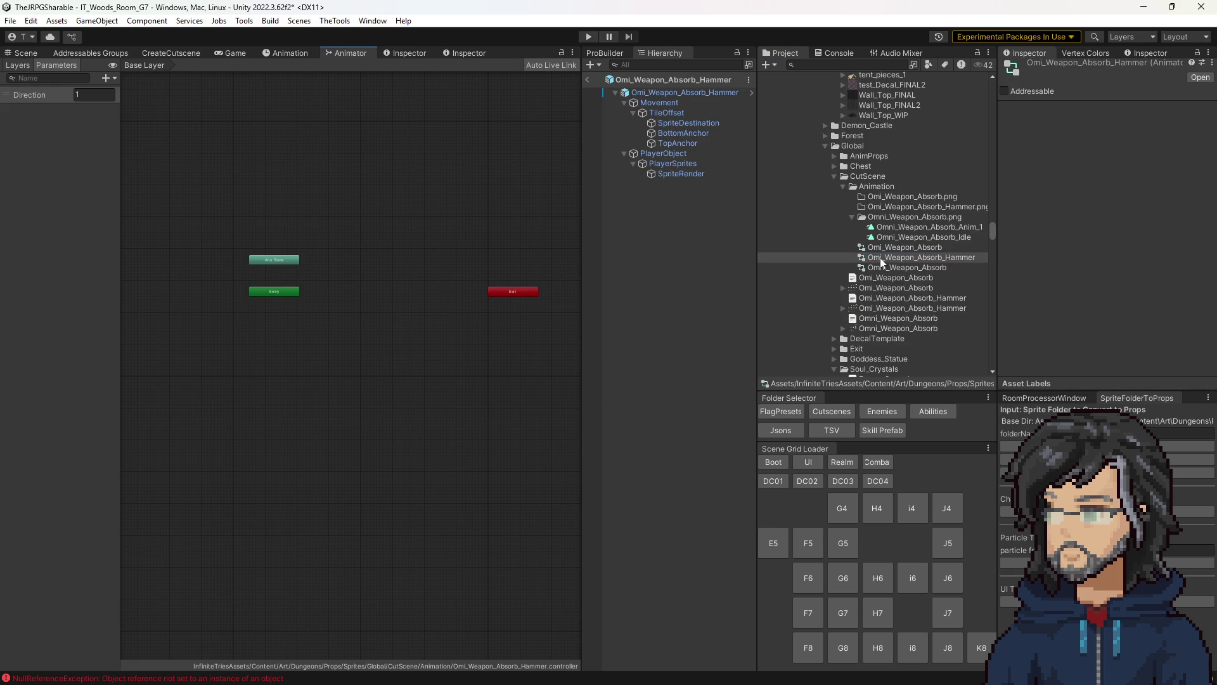
- Review the NullReferenceException in the Console and clear the logged errors
left_click(837, 52)
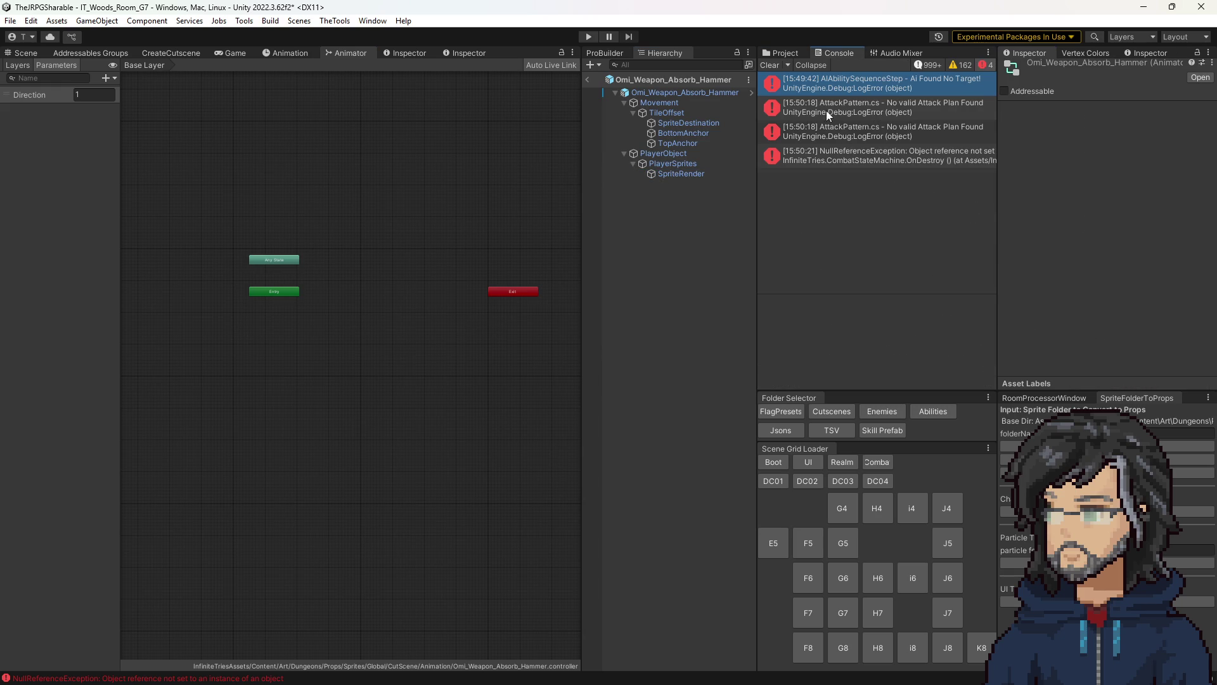
left_click(824, 153)
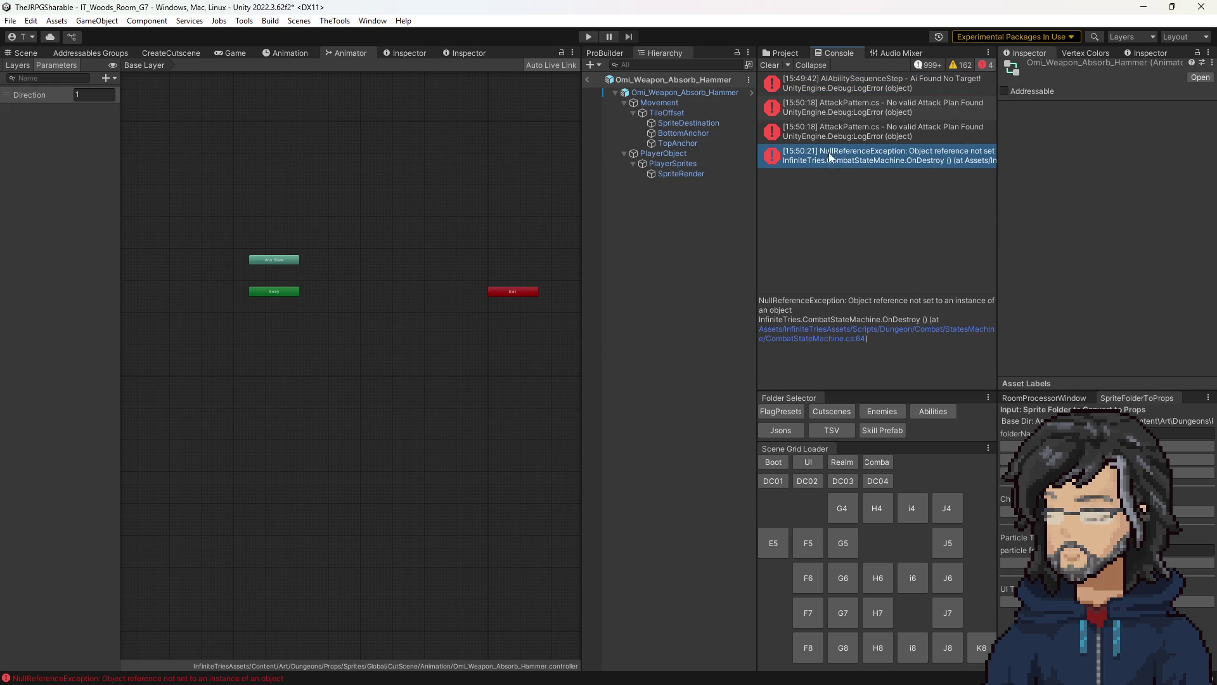
left_click(771, 65)
left_click(768, 51)
- Open the hammer animator graph again and expand the sprite sheet to select its JSON data
left_click(885, 258)
double_click(884, 260)
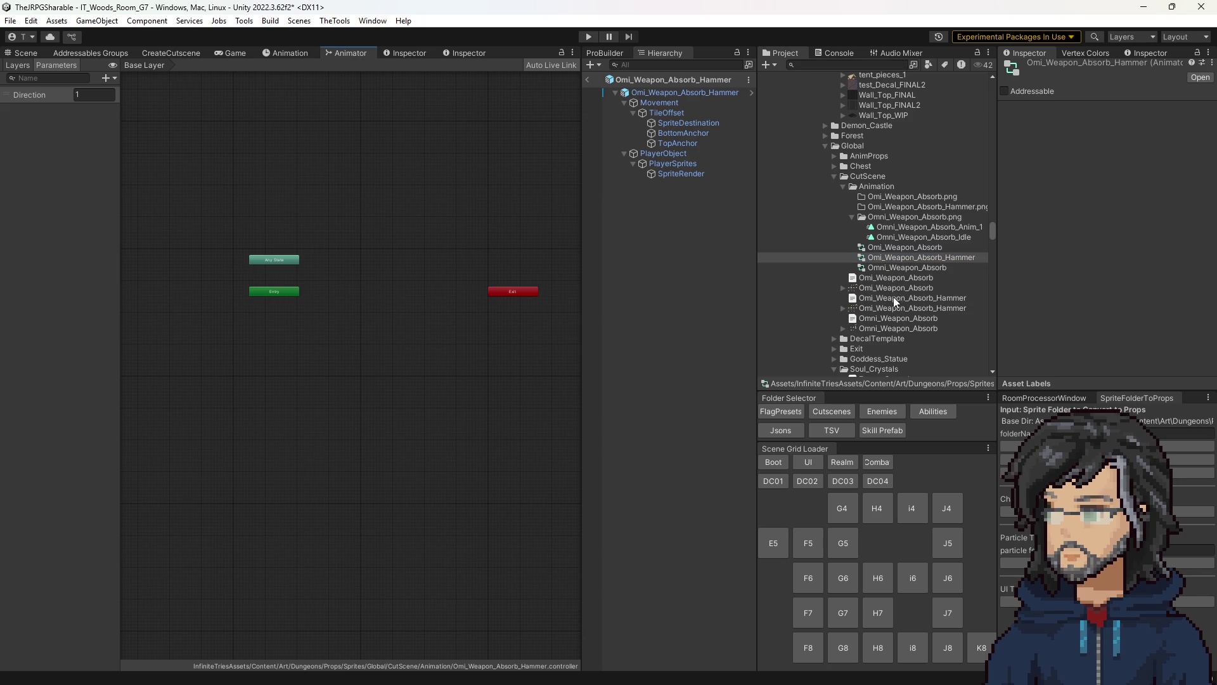
scroll(910, 300, "down", 3)
scroll(895, 301, "up", 3)
scroll(908, 299, "down", 2)
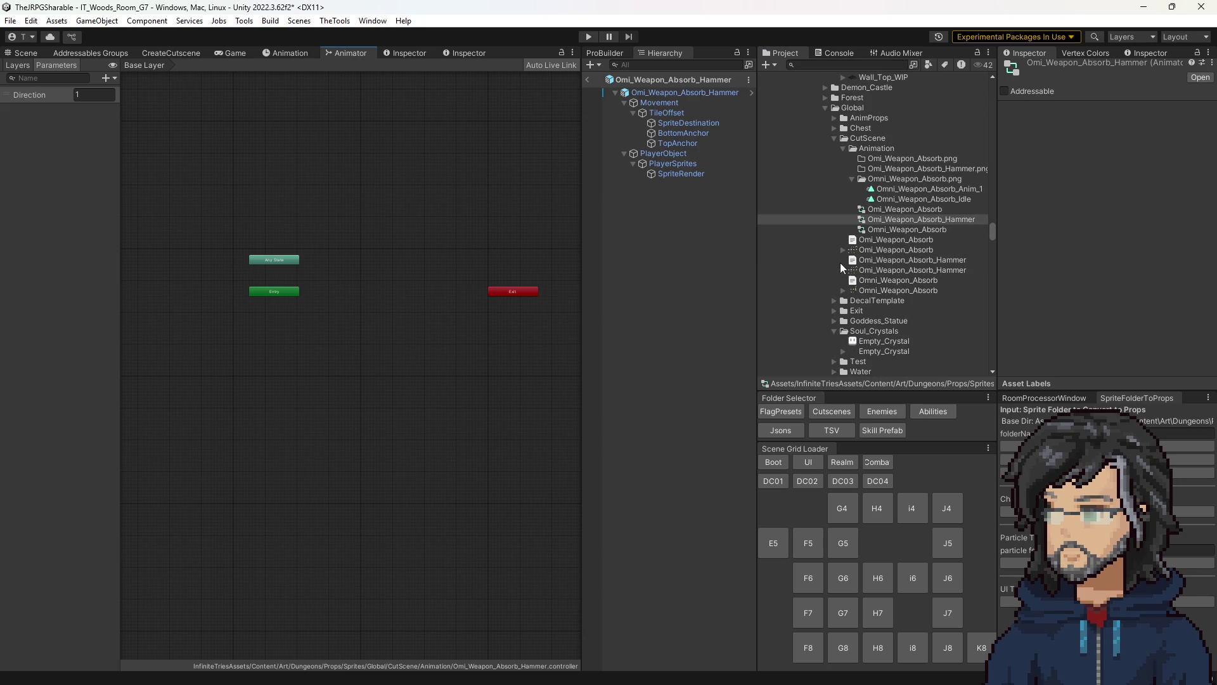
left_click(843, 269)
left_click(889, 260)
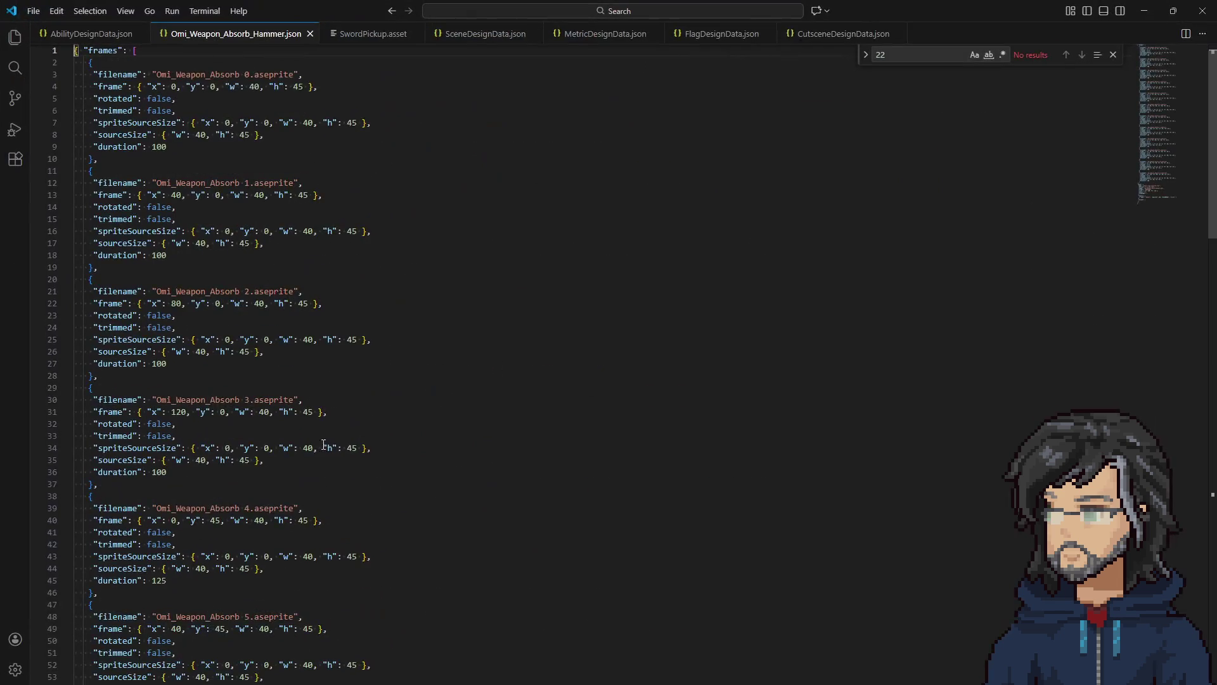
- Review the end of Omi_Weapon_Absorb_Hammer.json in VS Code, minimize it, and exit prefab mode
left_click(1158, 189)
left_click_drag(1157, 189, 1155, 209)
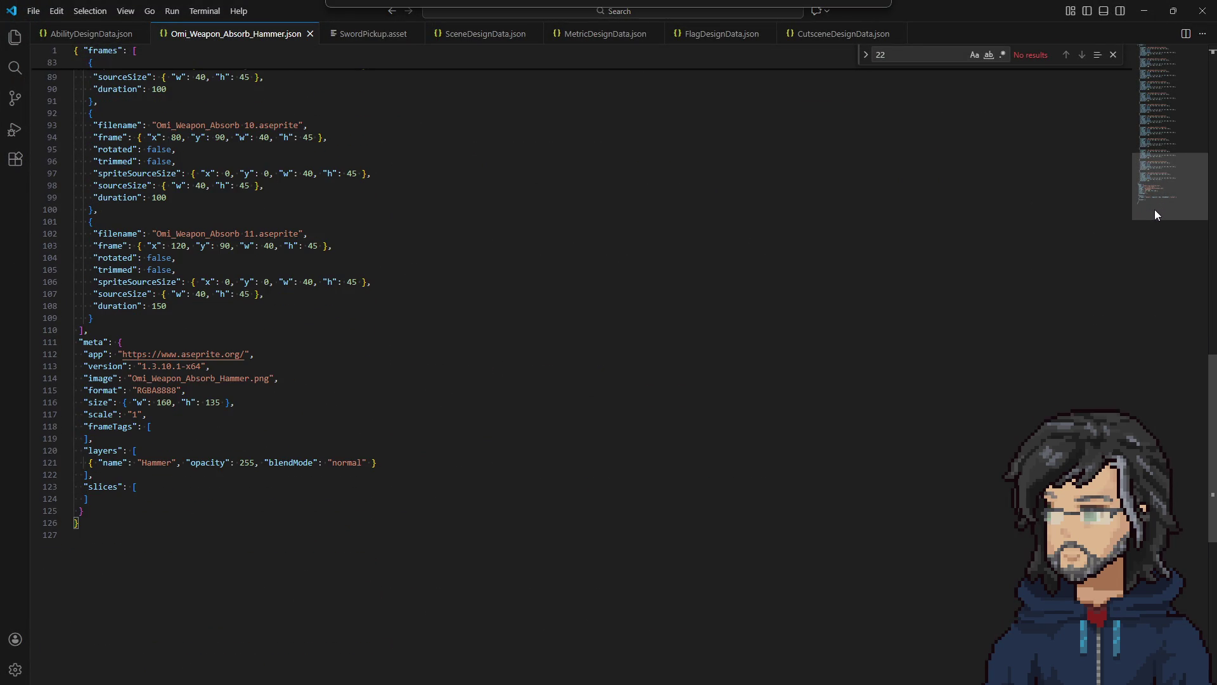
left_click_drag(161, 467, 510, 445)
left_click(1146, 9)
left_click(589, 78)
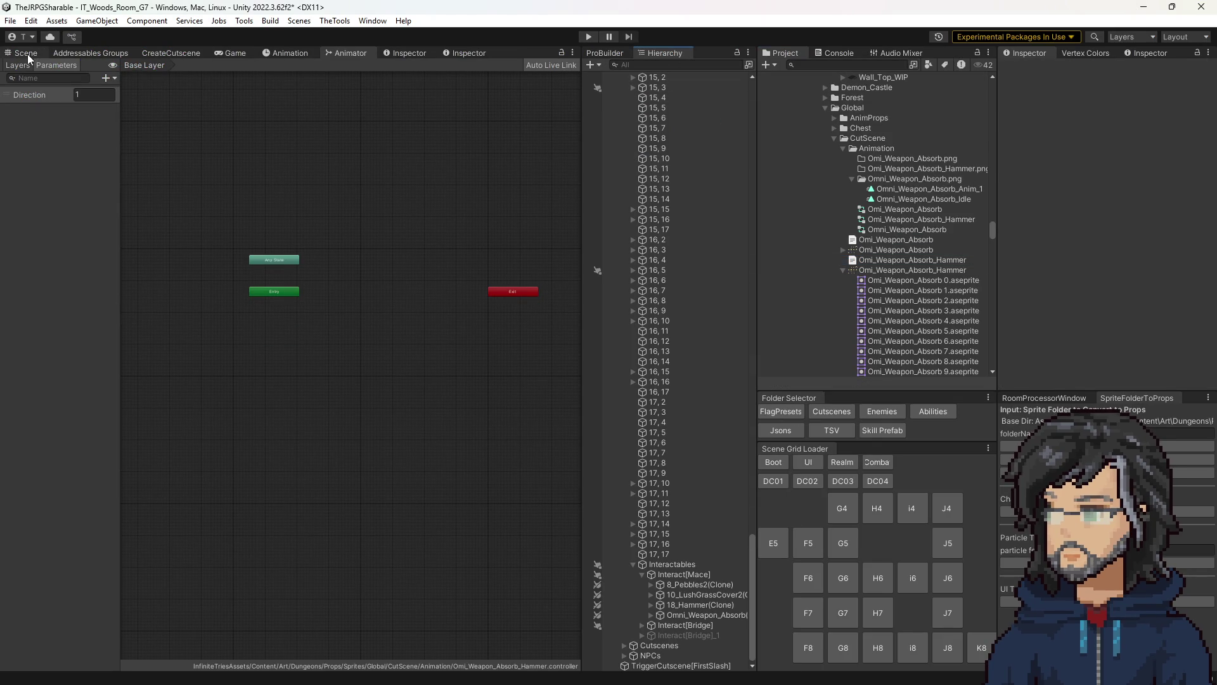
- Return to the Scene view, load the H8 woods room, and select its Interact[Read]_1 object
left_click(28, 57)
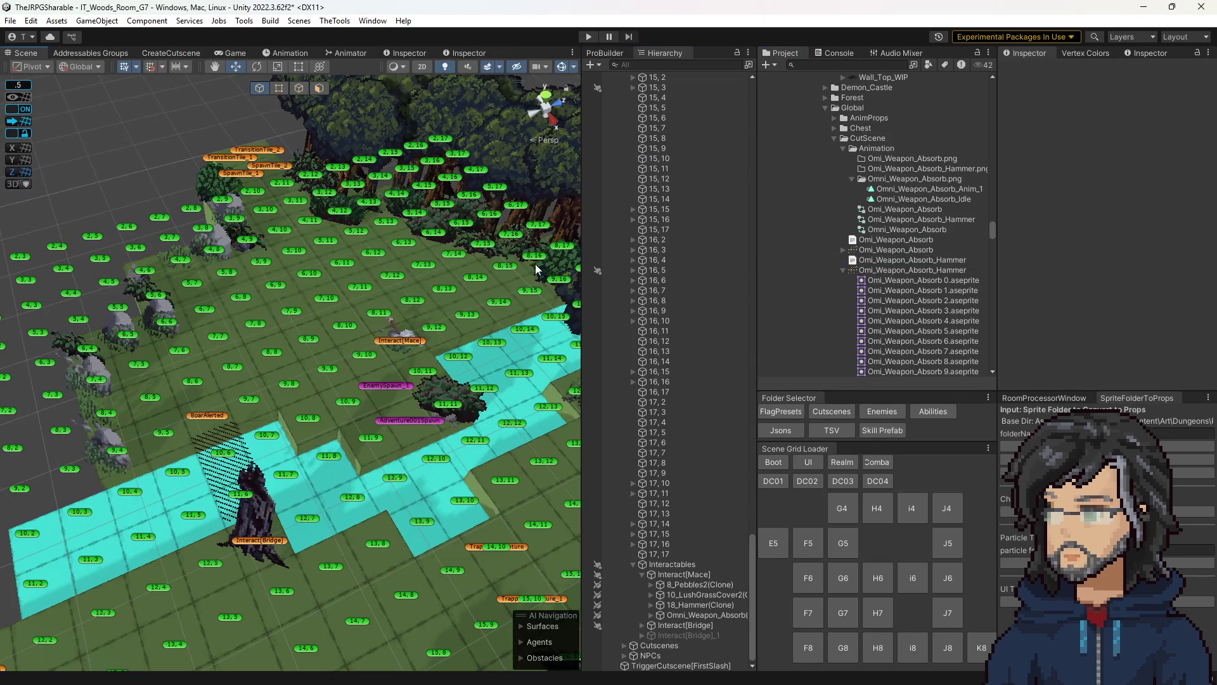
left_click(879, 647)
left_click(646, 378)
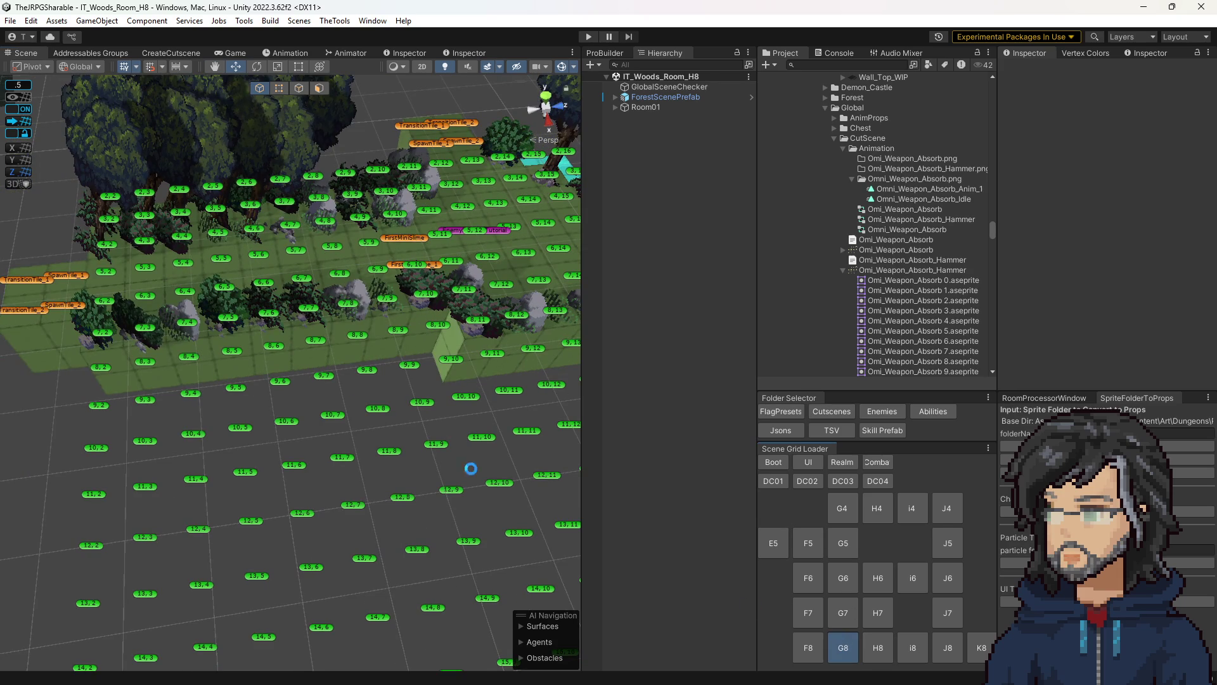
left_click(531, 227)
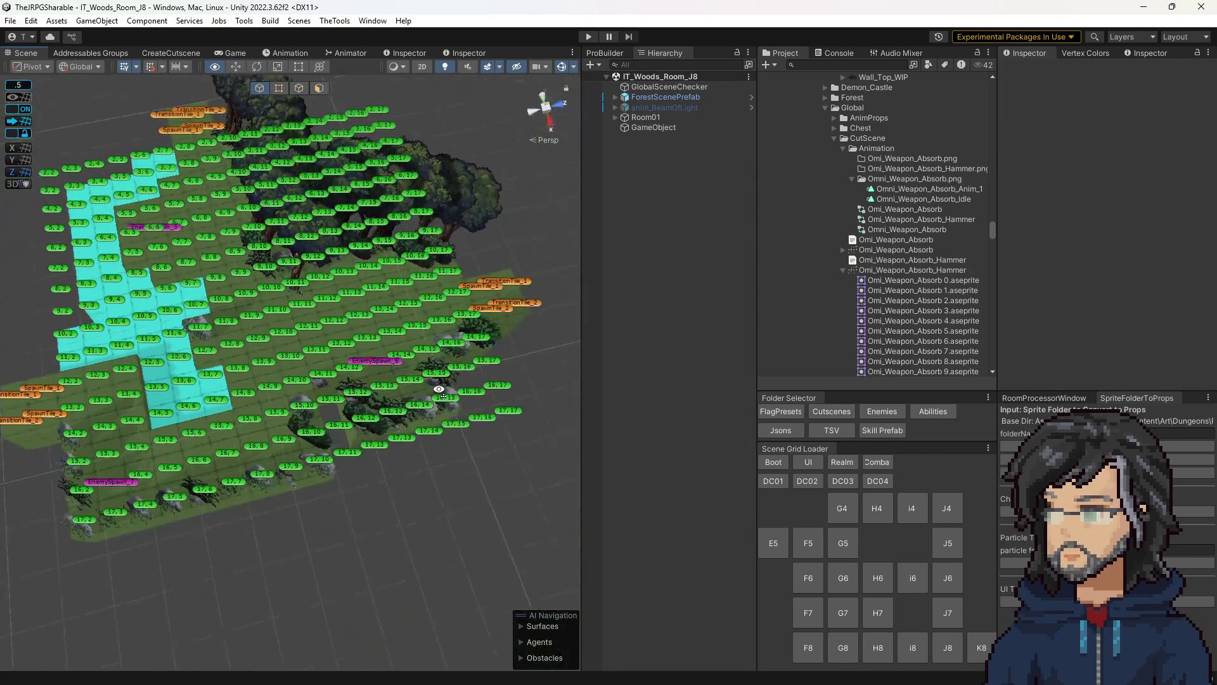
- Load the K8 woods room and paste the copied pickup object into it
left_click(981, 645)
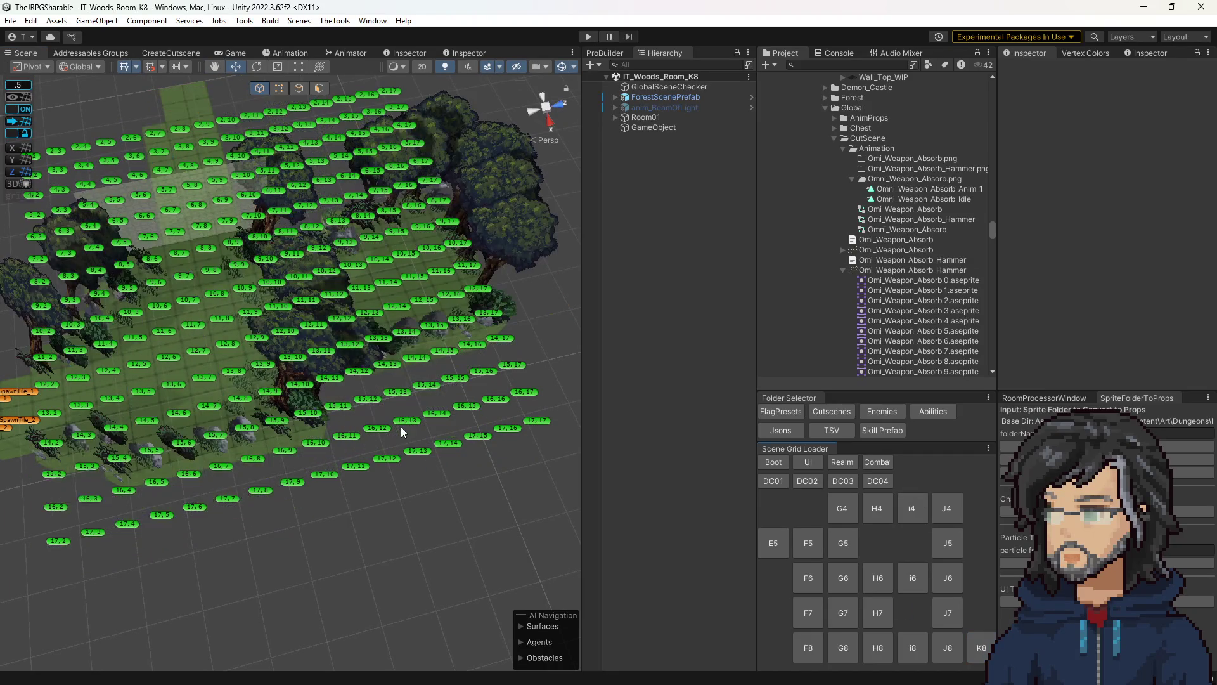
scroll(425, 369, "up", 5)
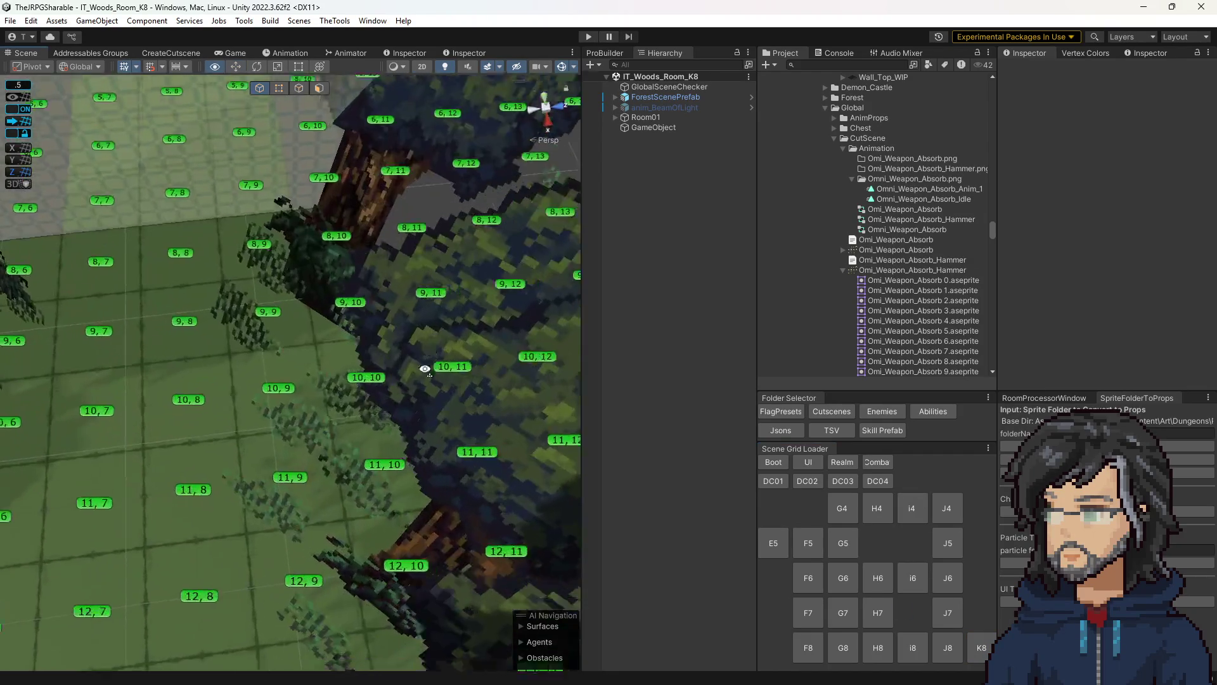
mouse_move(425, 368)
left_mouse_down()
mouse_move(334, 360)
mouse_move(355, 351)
left_mouse_up()
left_click(644, 282)
key("ctrl+v")
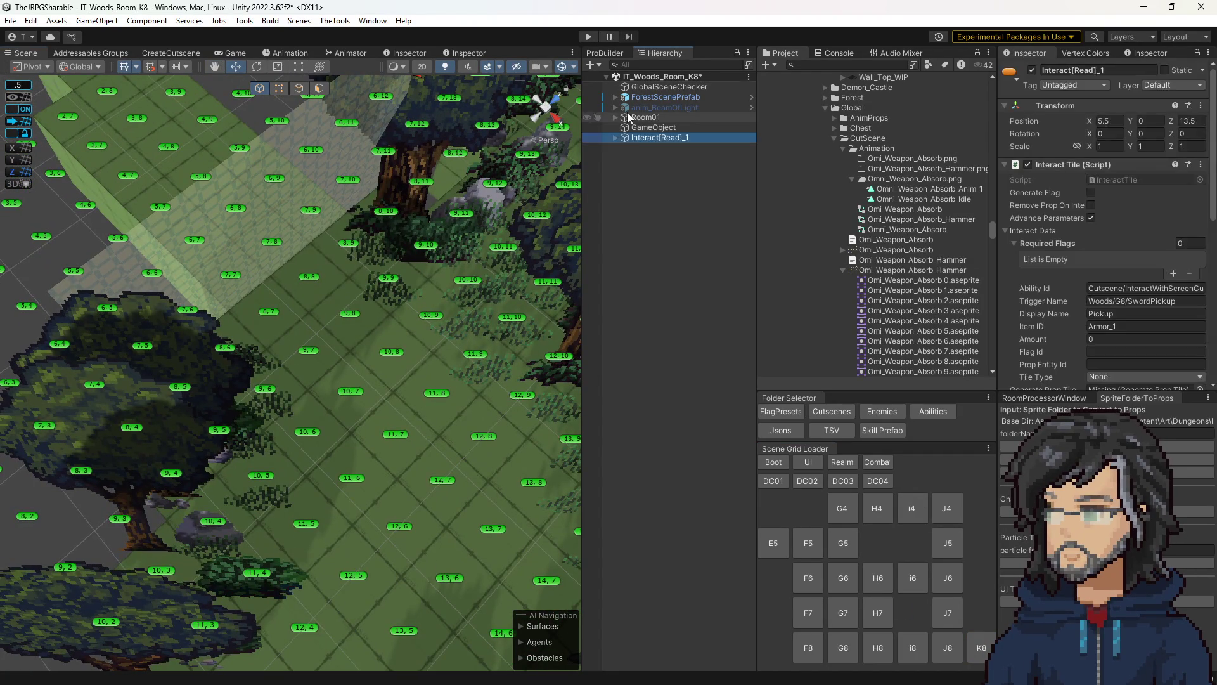
- Nest Interact[Read]_1 under Room01 and link Props_TempPass as its Generate Prop Tile
left_click_drag(640, 136, 642, 118)
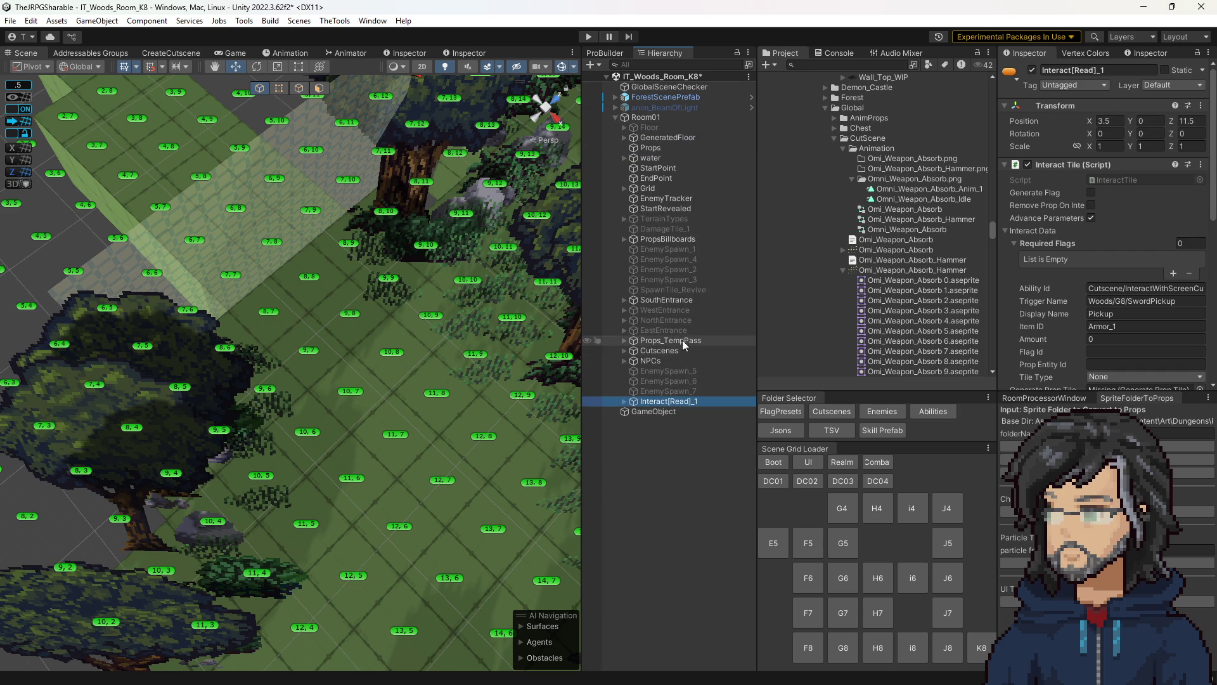
scroll(1103, 241, "down", 6)
left_click(1108, 163)
left_click_drag(1109, 162, 1108, 162)
- Move the sword pickup toward tile 10,10 and frame it in the view
mouse_move(412, 269)
left_mouse_down()
mouse_move(436, 260)
mouse_move(409, 263)
left_mouse_up()
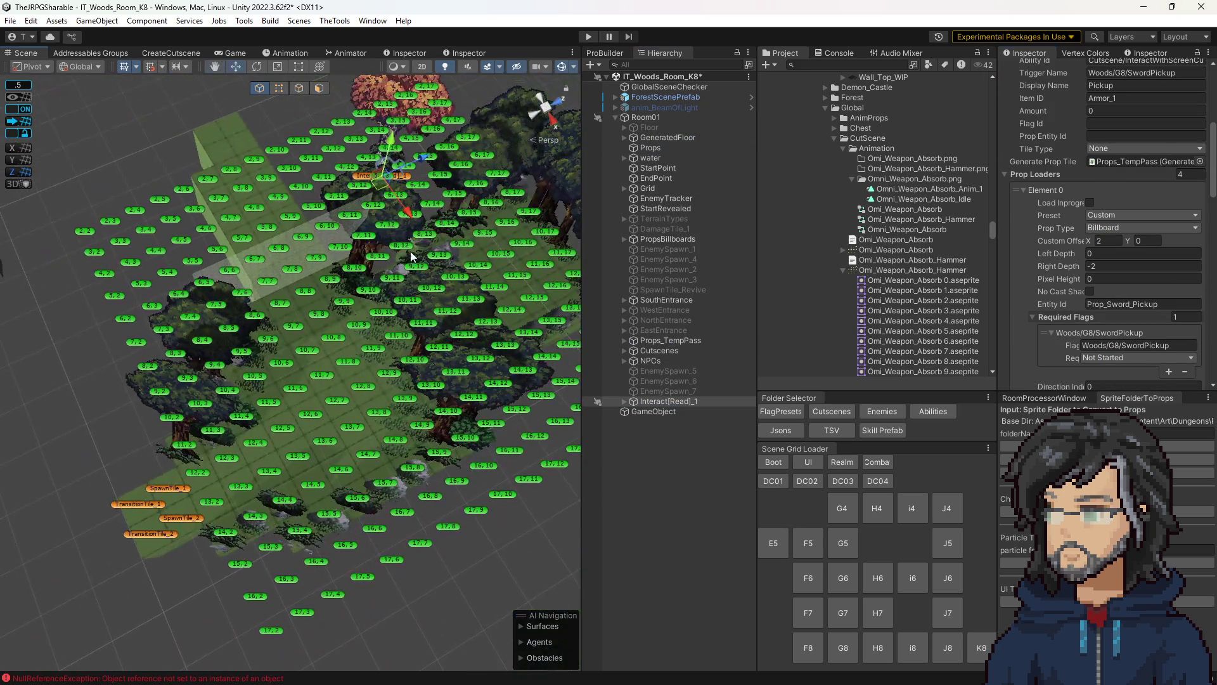
mouse_move(383, 184)
left_mouse_down()
mouse_move(367, 273)
mouse_move(380, 352)
mouse_move(373, 324)
mouse_move(384, 330)
left_mouse_up()
key("f")
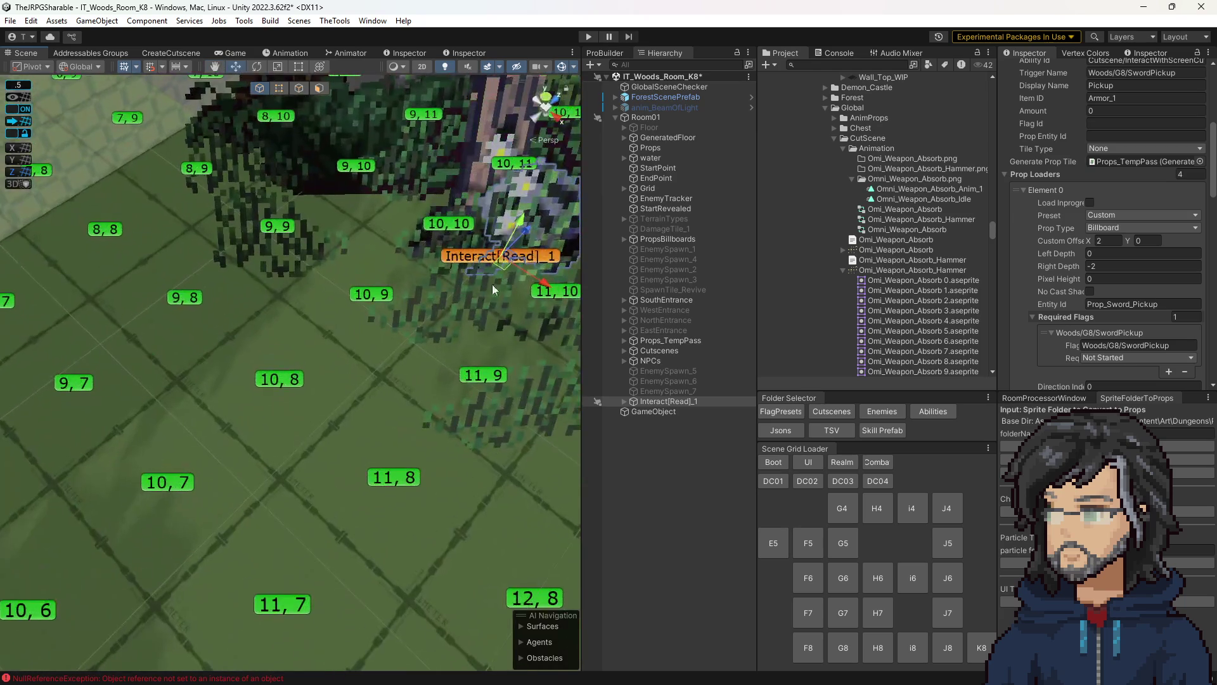
left_click_drag(495, 266, 442, 234)
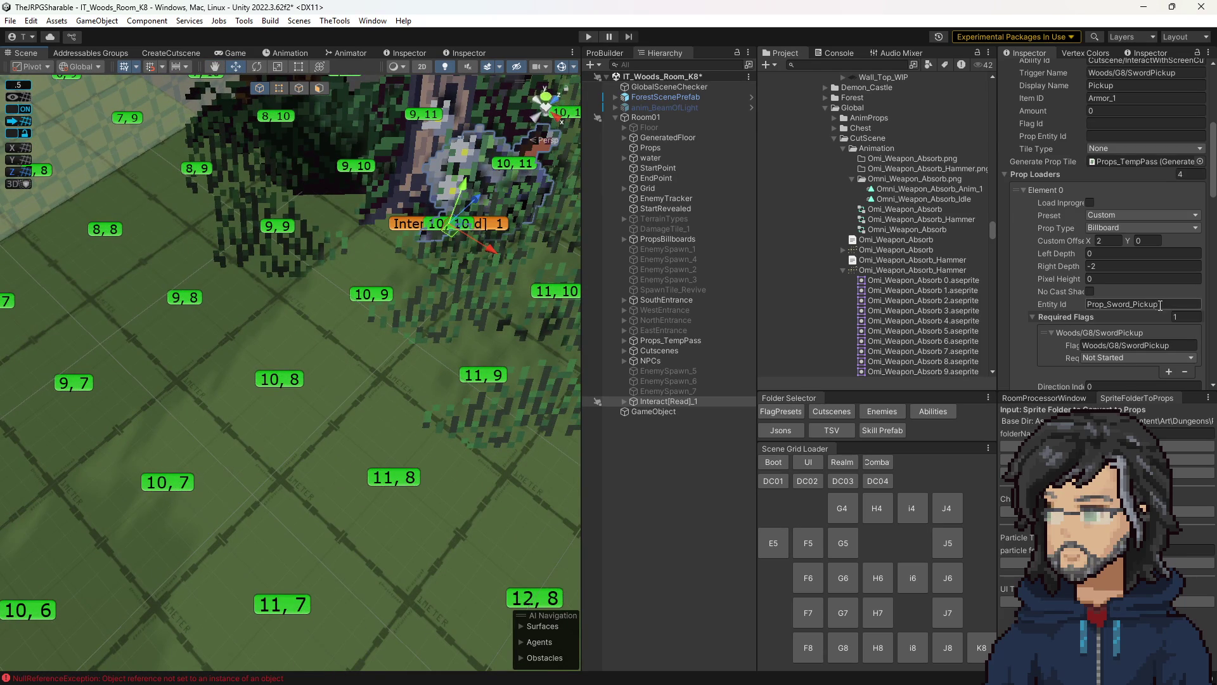
scroll(1156, 316, "down", 5)
scroll(1144, 312, "up", 5)
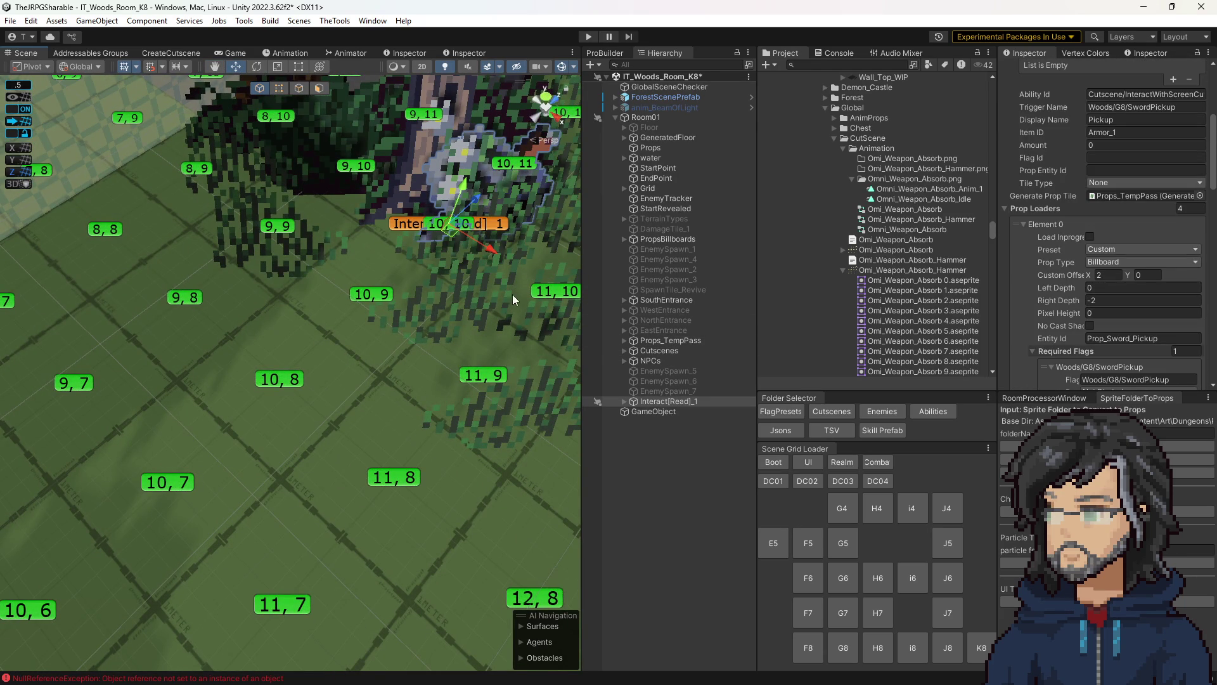
scroll(1109, 311, "down", 5)
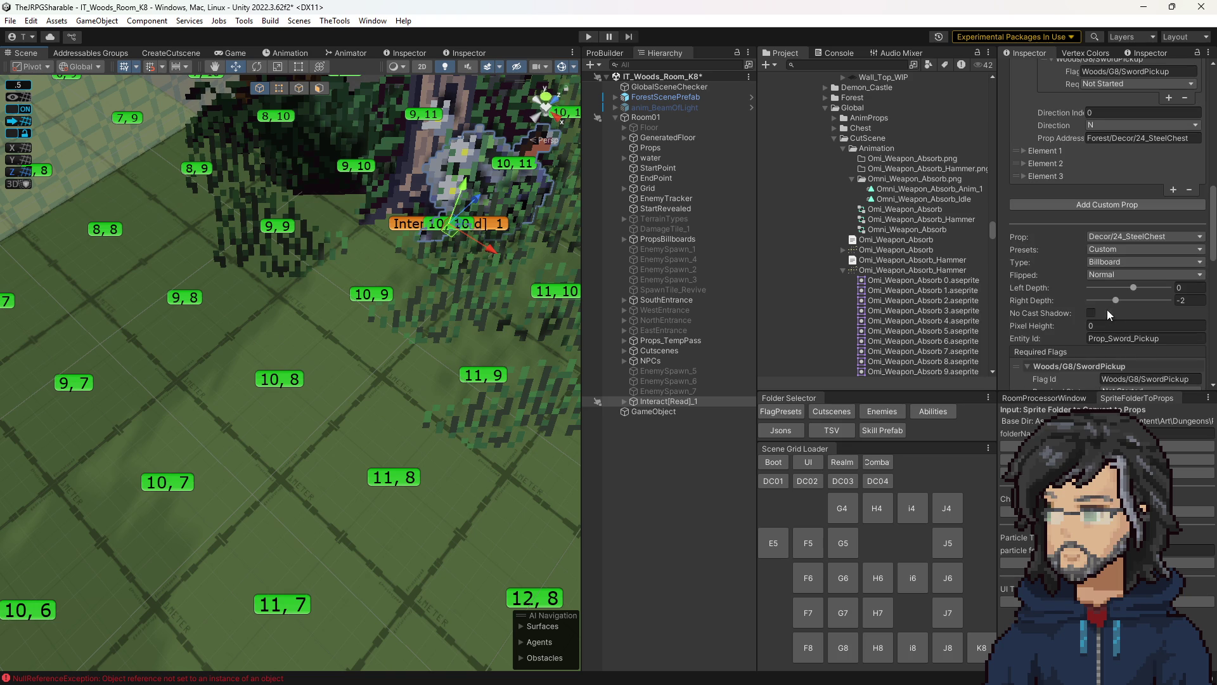
scroll(1097, 302, "down", 10)
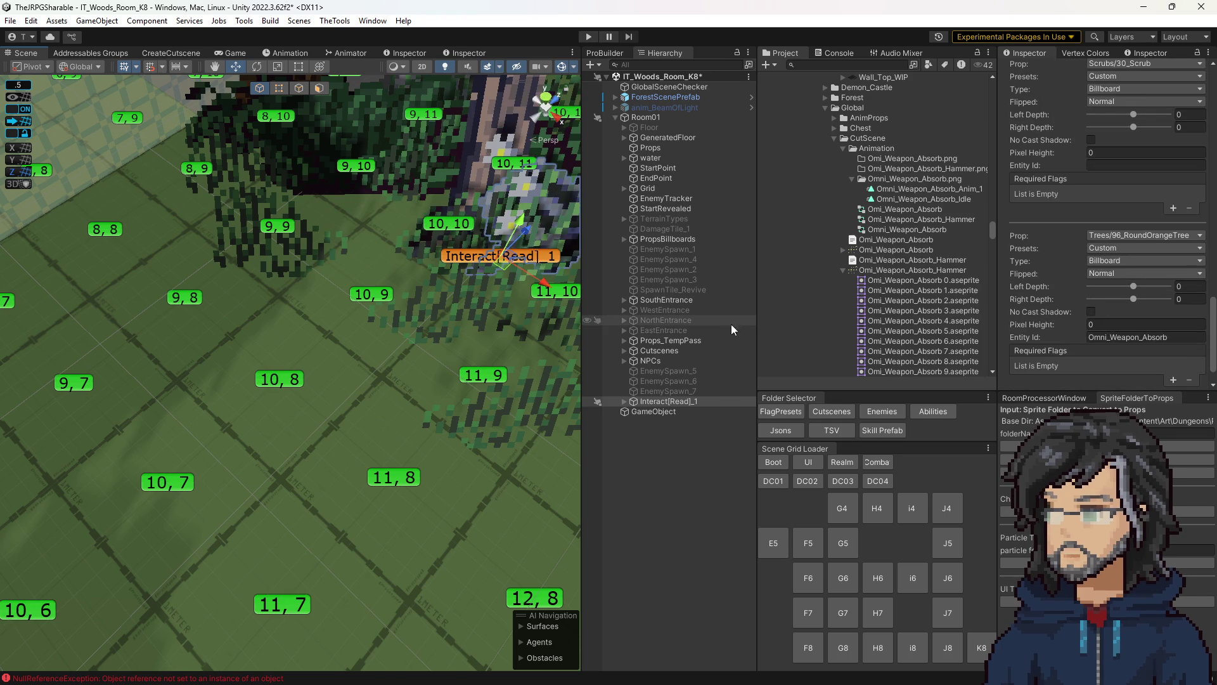
- Delete Interact[Read]_1 from the K8 room and select Props_TempPass
left_click(673, 402)
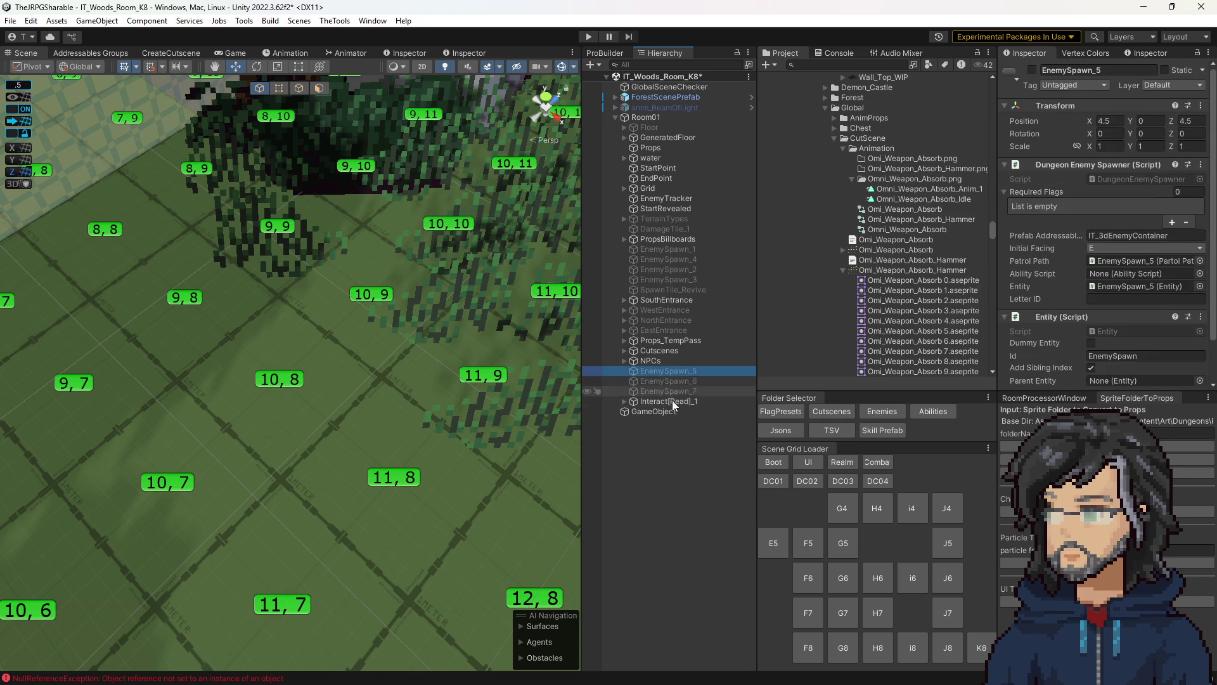
key("Delete")
left_click(670, 339)
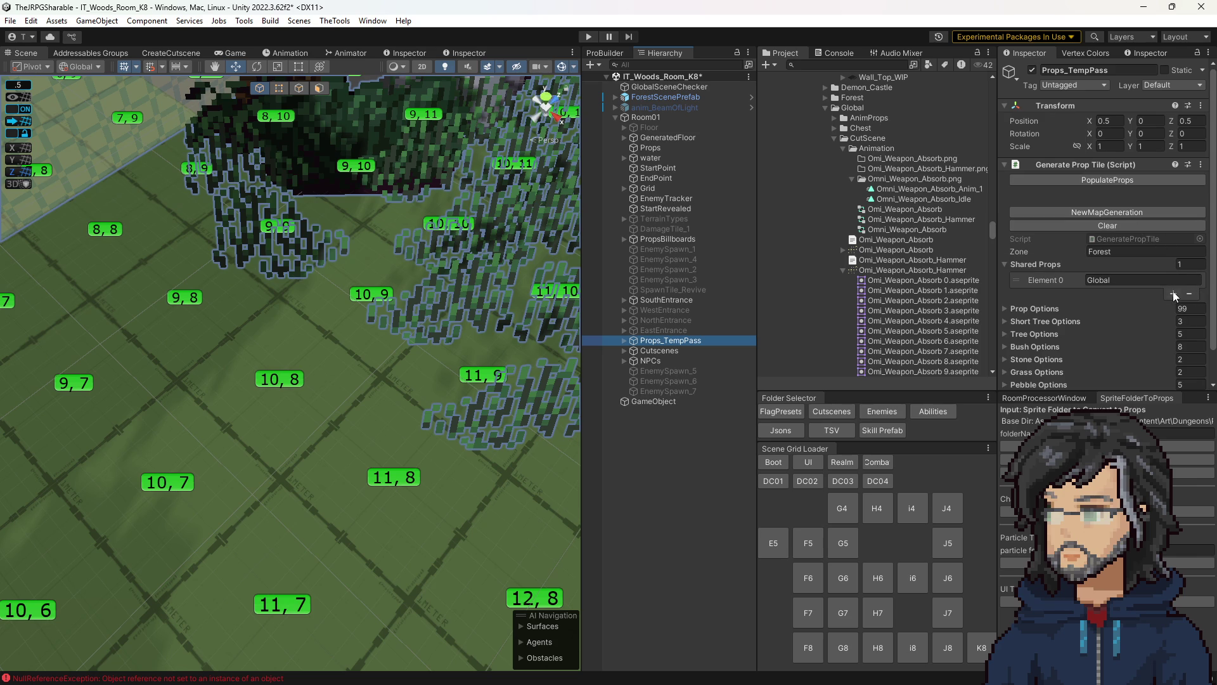
- Repopulate the room props and paste Interact[Read]_1 back under Room01 after EnemySpawn_7
left_click(1093, 180)
scroll(492, 416, "down", 10)
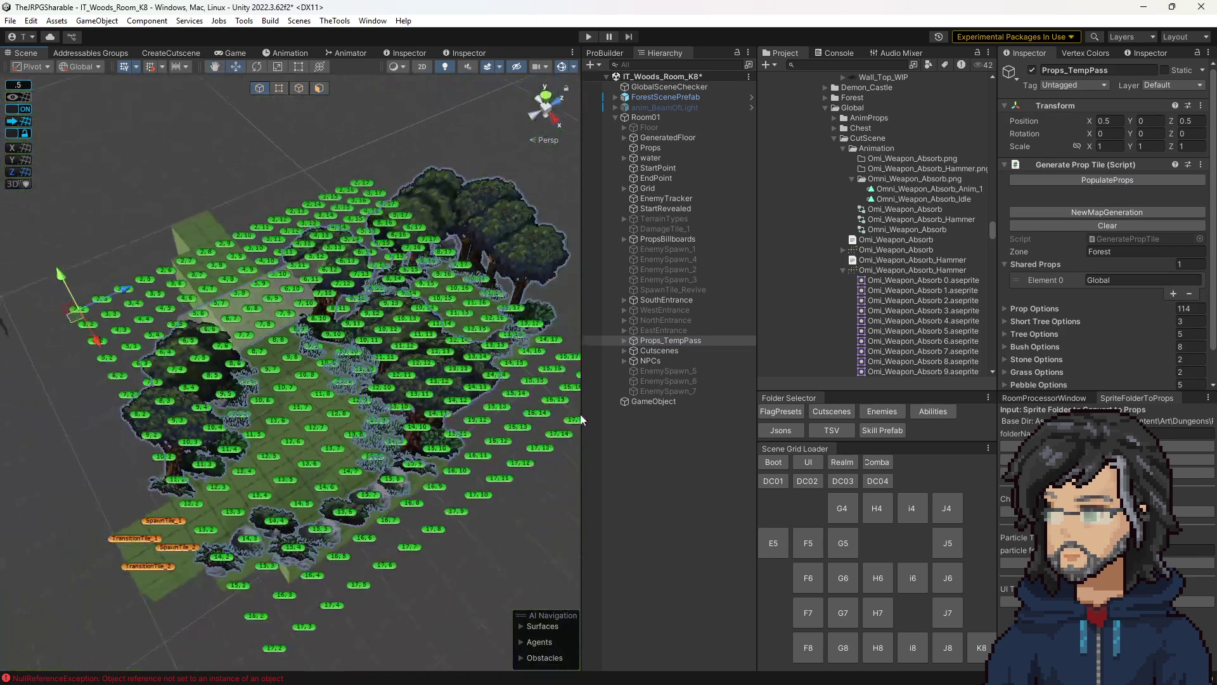
left_click(672, 458)
key("ctrl+v")
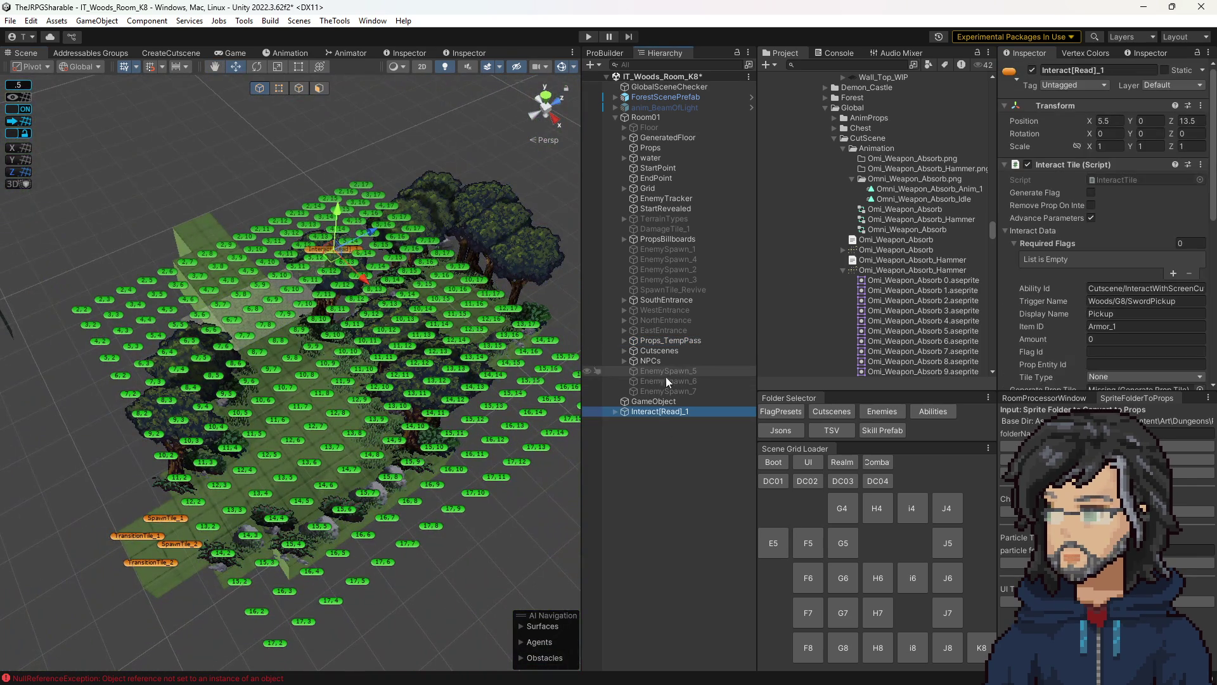
left_click_drag(654, 409, 660, 120)
- Undo nesting Props_TempPass in the pickup, then link it as Generate Prop Tile
left_click_drag(653, 340, 671, 403)
scroll(401, 325, "up", 2)
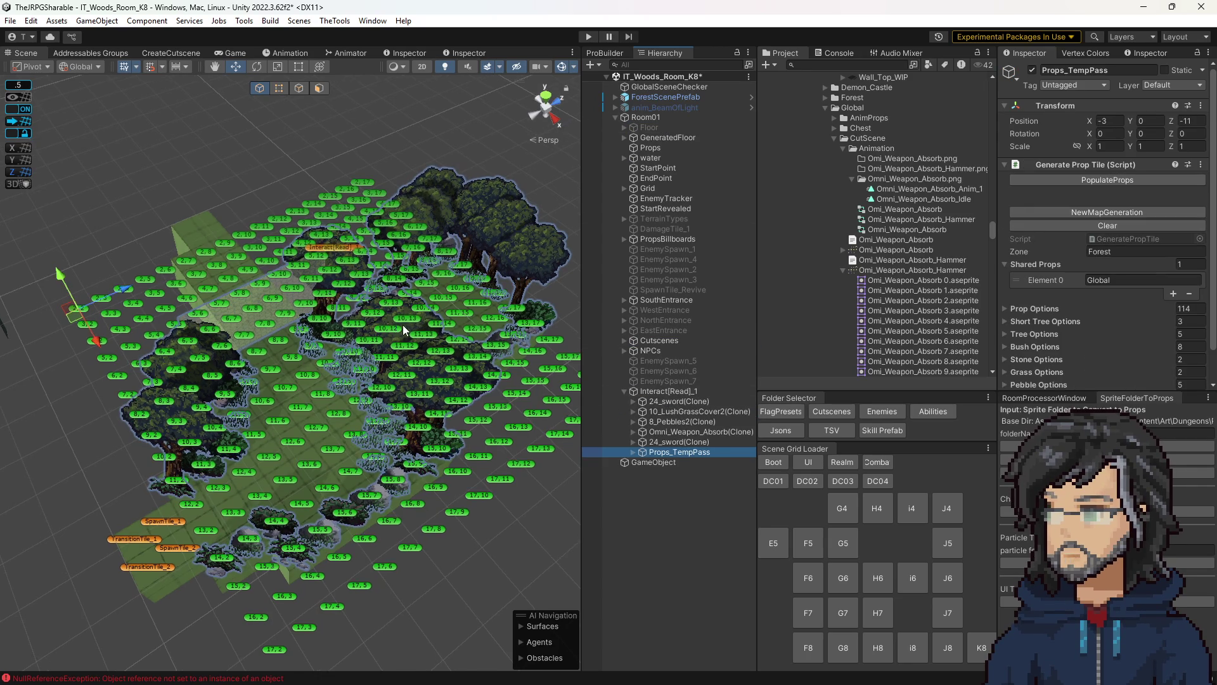
left_click(678, 442)
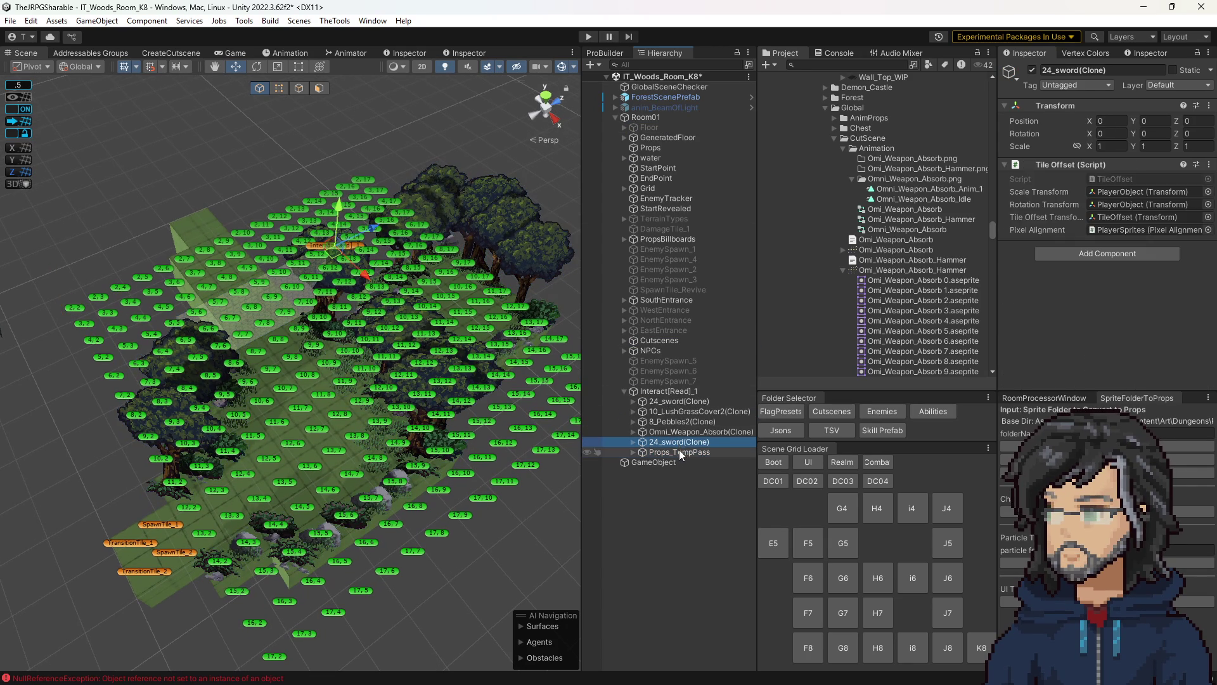
left_click(679, 452)
key("ctrl+z")
key("ctrl+z")
key("ctrl+z")
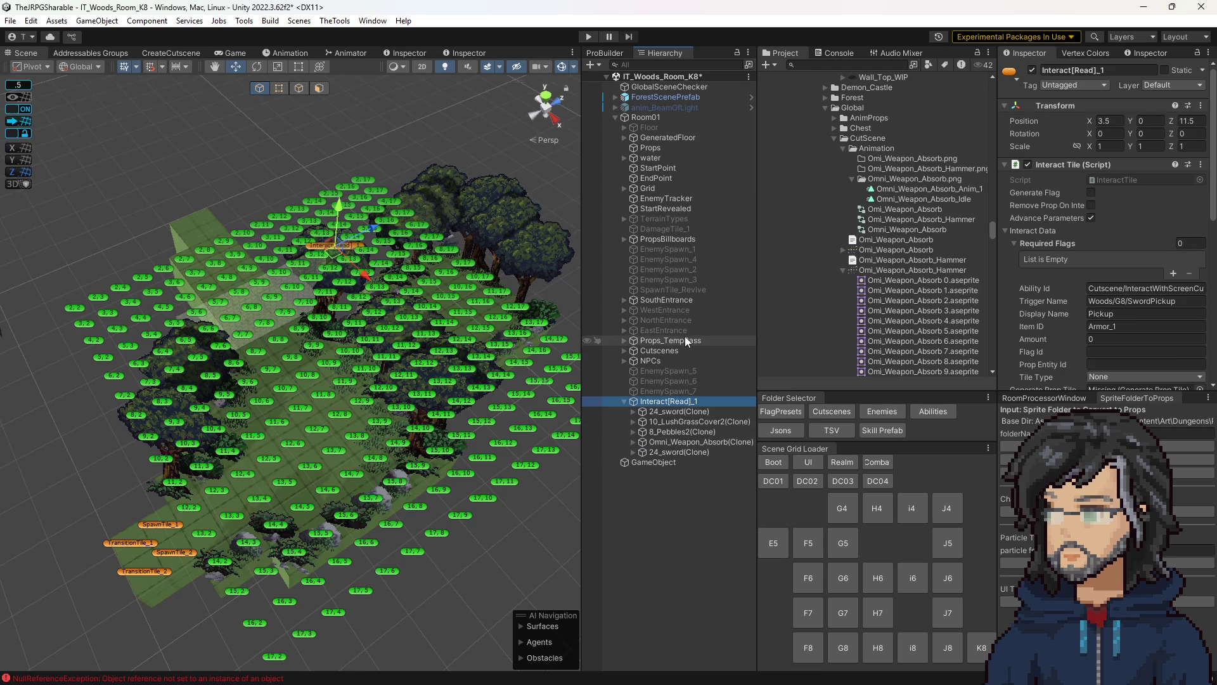
scroll(1078, 304, "down", 5)
scroll(1131, 321, "up", 5)
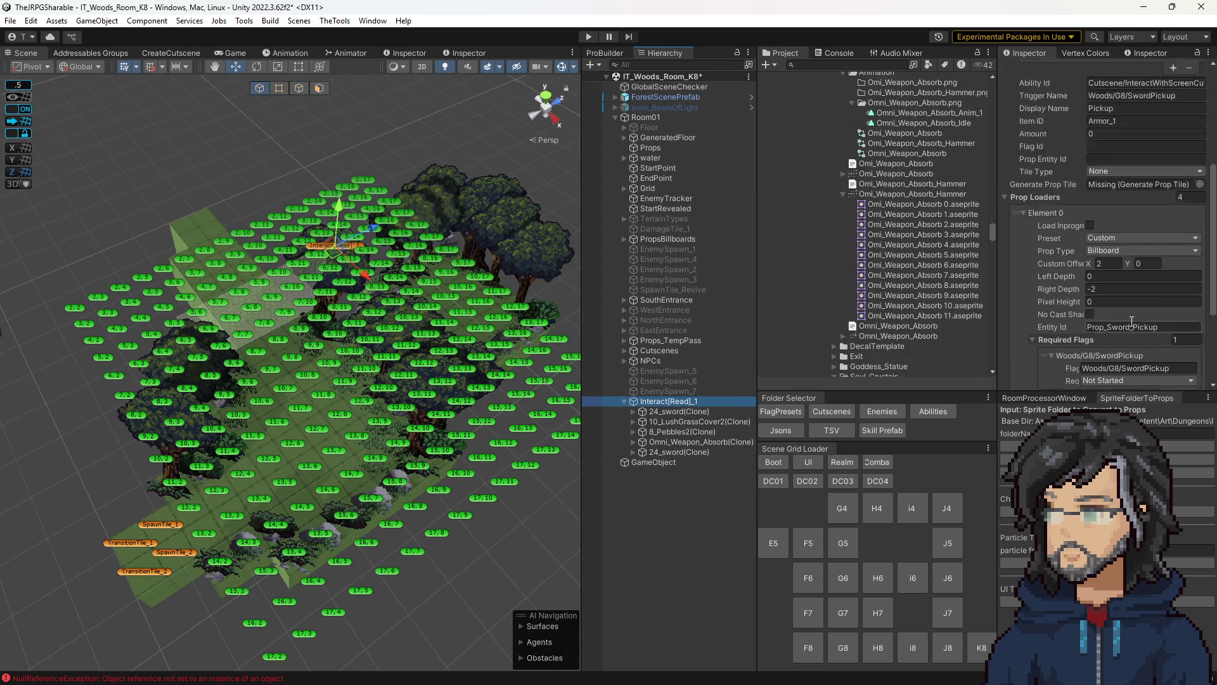
mouse_move(854, 353)
left_mouse_down()
mouse_move(714, 336)
mouse_move(1110, 190)
mouse_move(1127, 106)
left_mouse_up()
scroll(1110, 191, "down", 5)
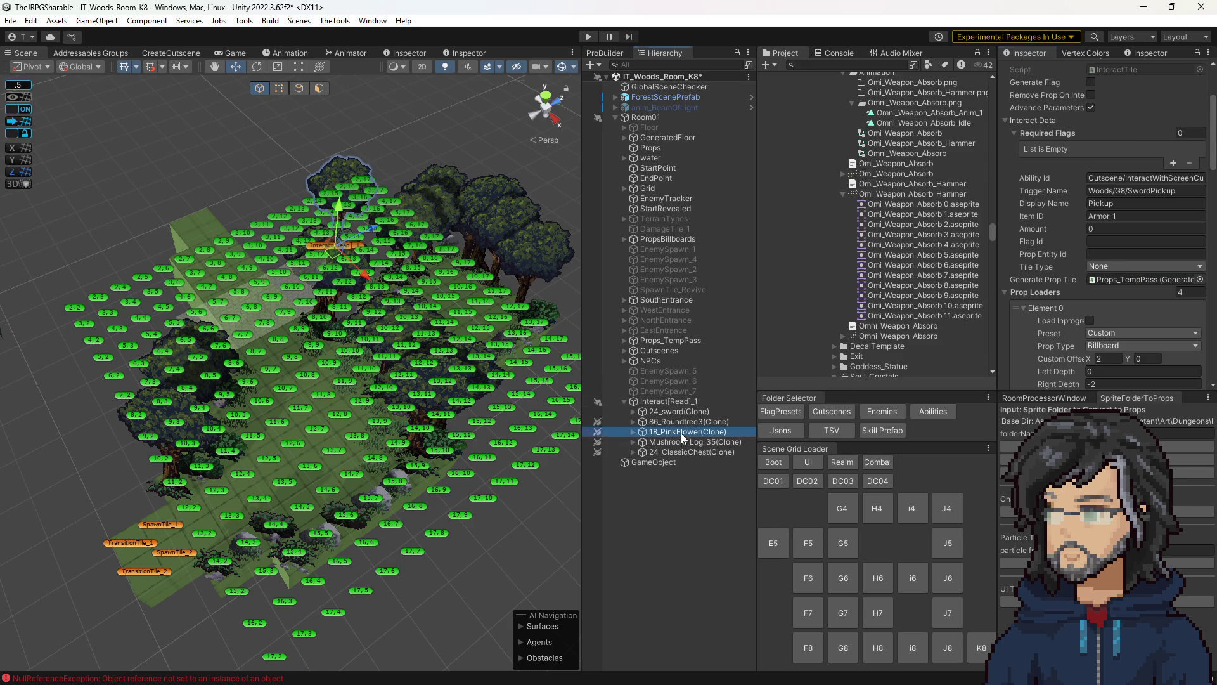
- Inspect Interact[Read]_1's prop loaders and revert it to only 24_sword(Clone)
left_click(672, 402)
scroll(1109, 298, "down", 10)
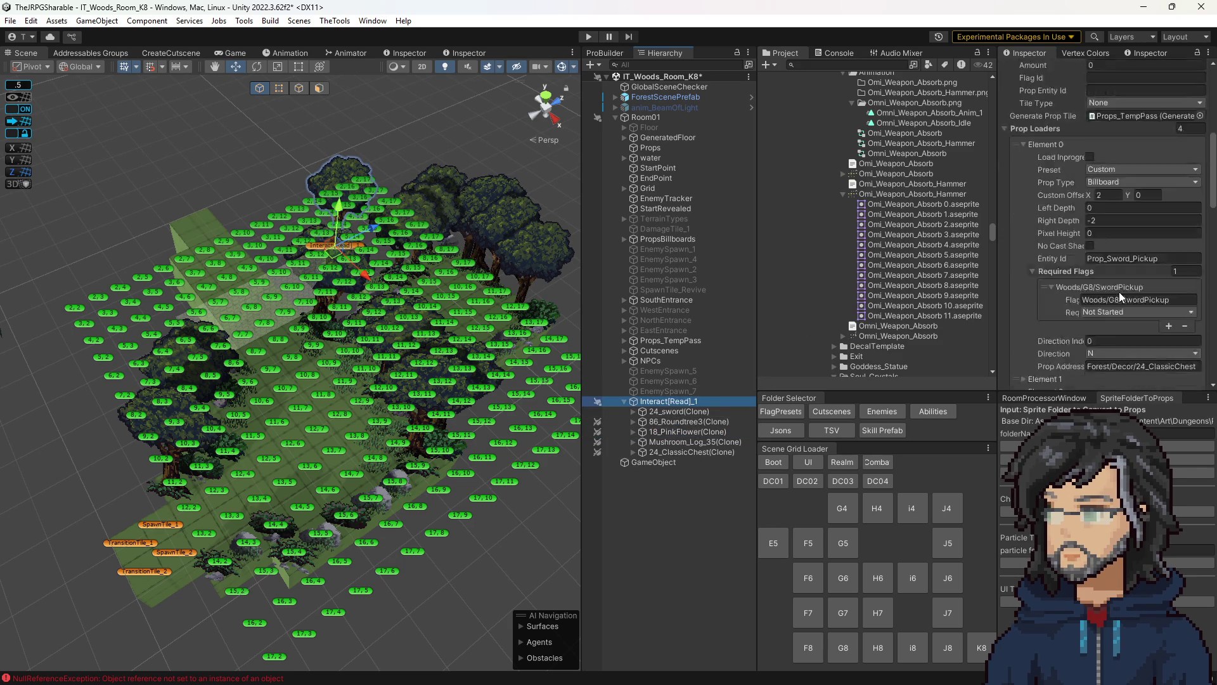
scroll(1116, 291, "up", 10)
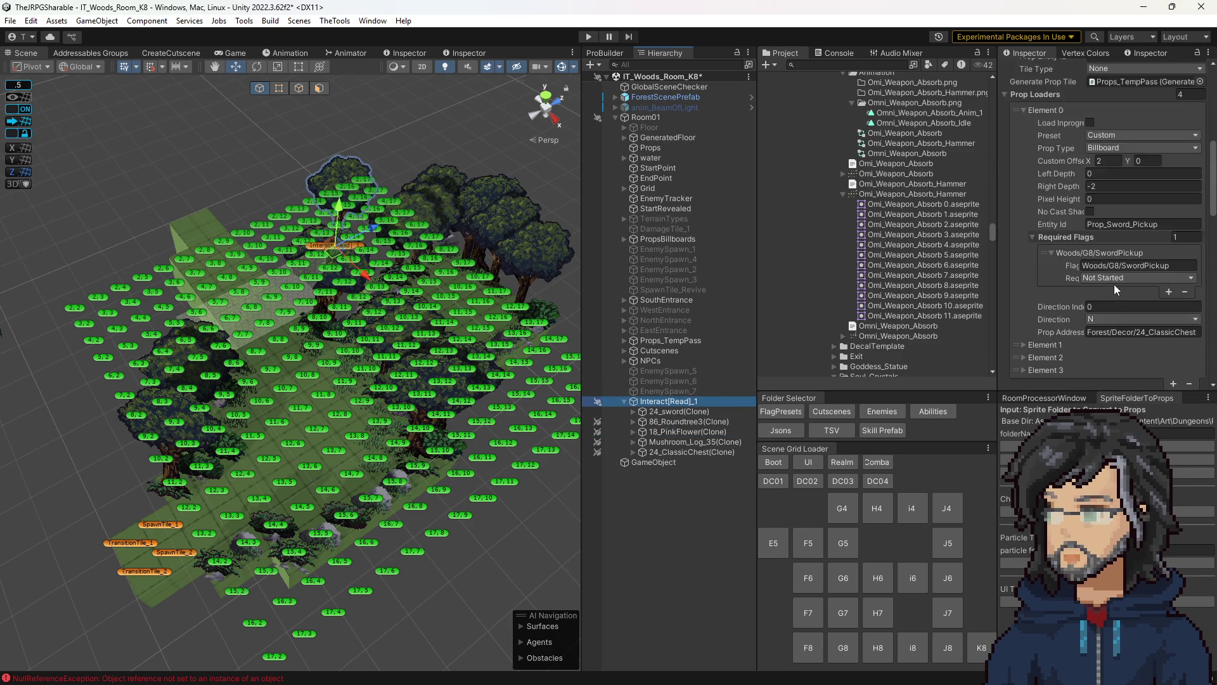
scroll(1104, 288, "down", 8)
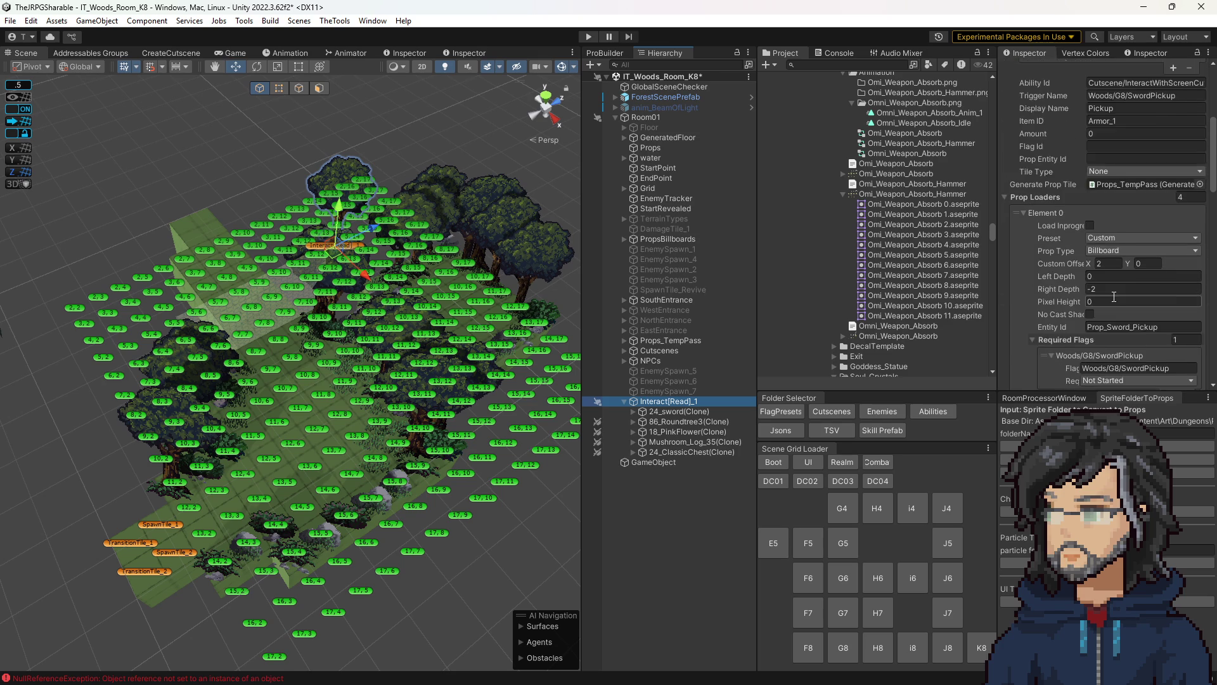
left_click(1032, 338)
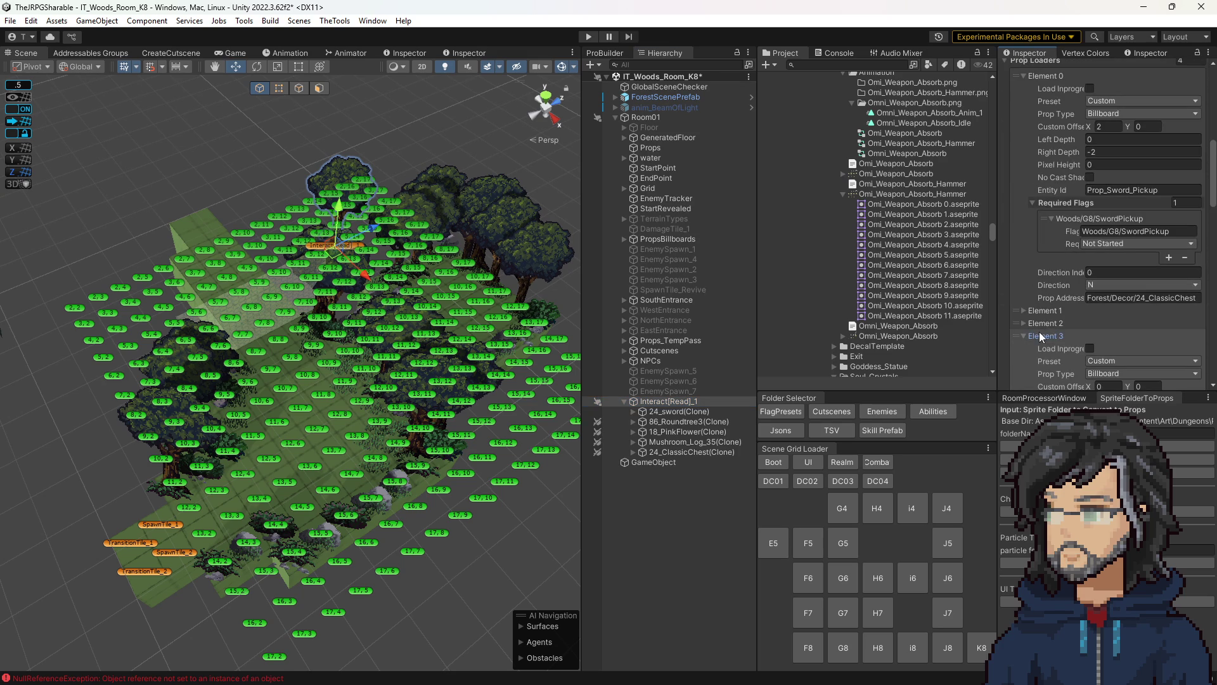
scroll(1069, 333, "down", 15)
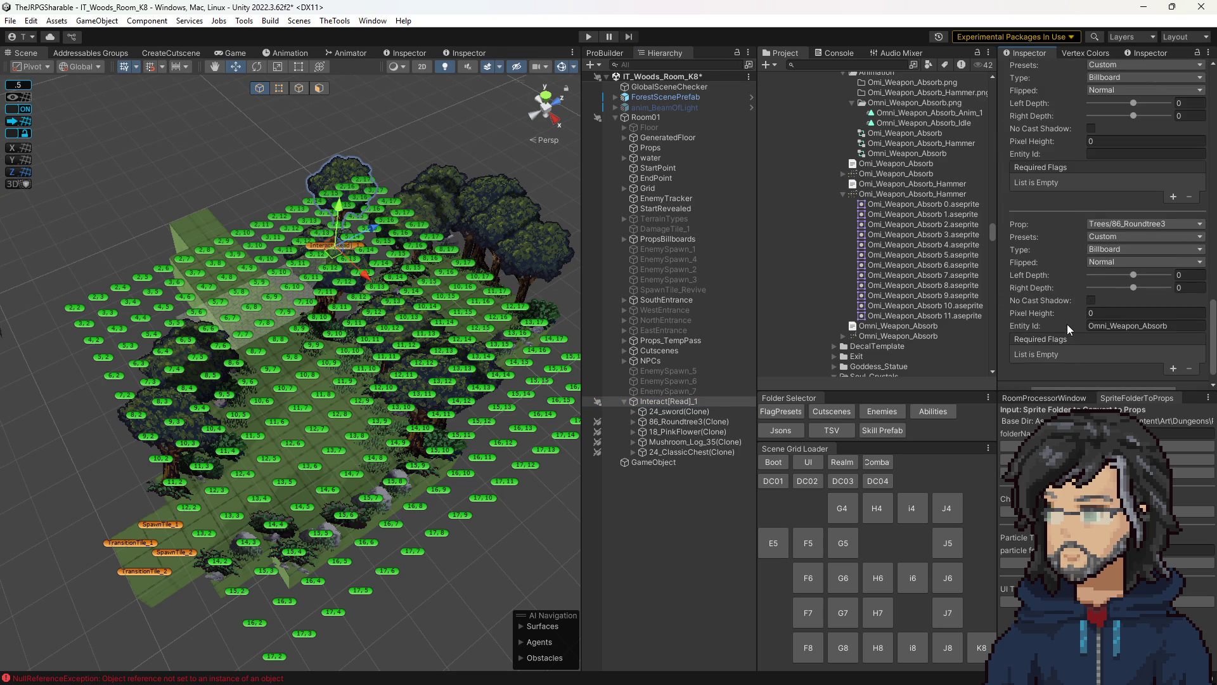
scroll(1067, 324, "down", 2)
double_click(1064, 272)
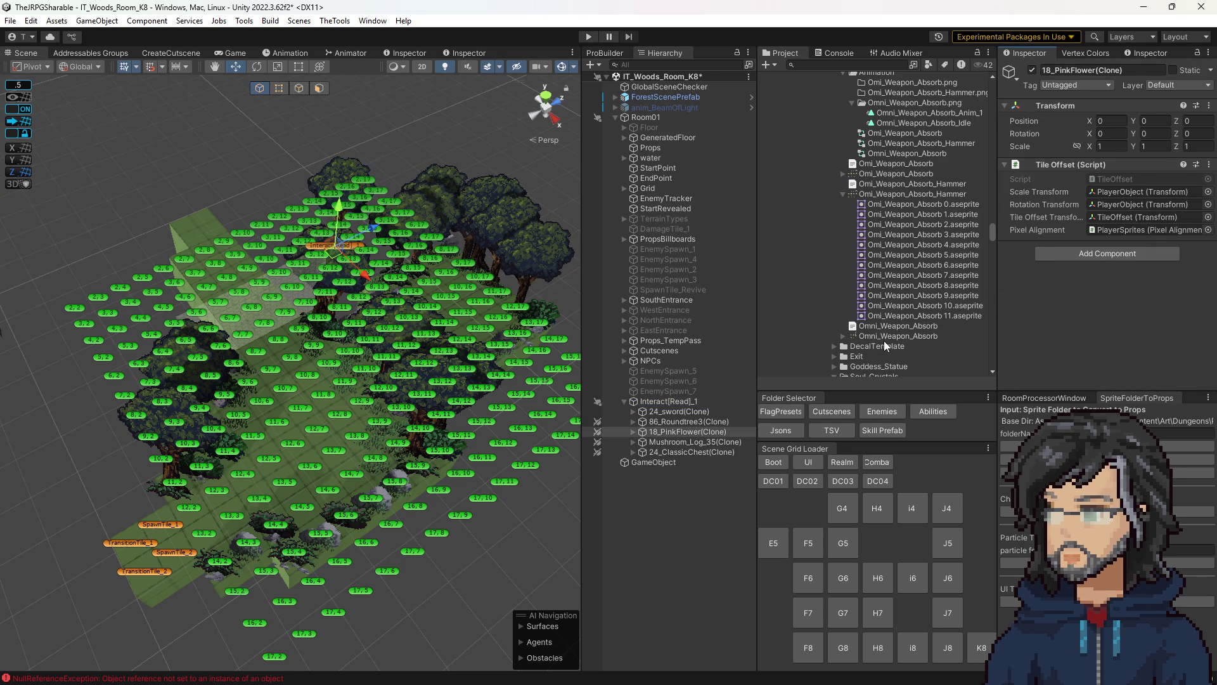
key("ctrl+z")
key("ctrl+z")
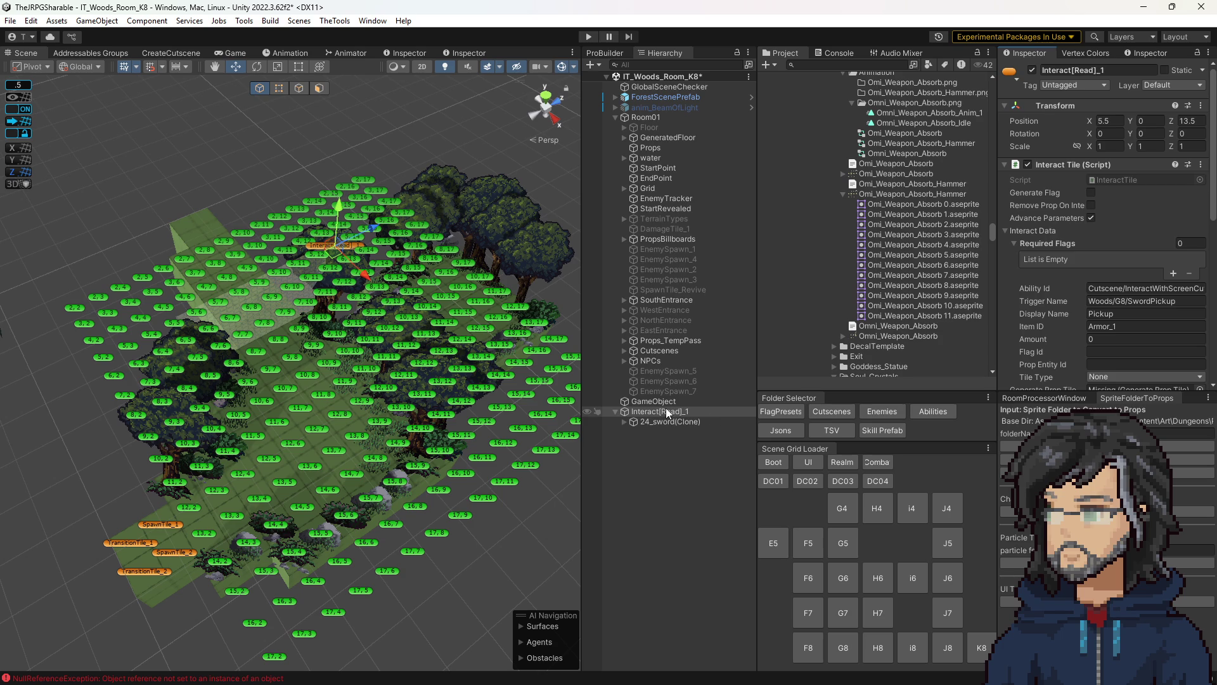
- Frame the sword pickup and switch to room G7, bringing up the save prompt
left_click_drag(467, 374, 458, 352)
key("f")
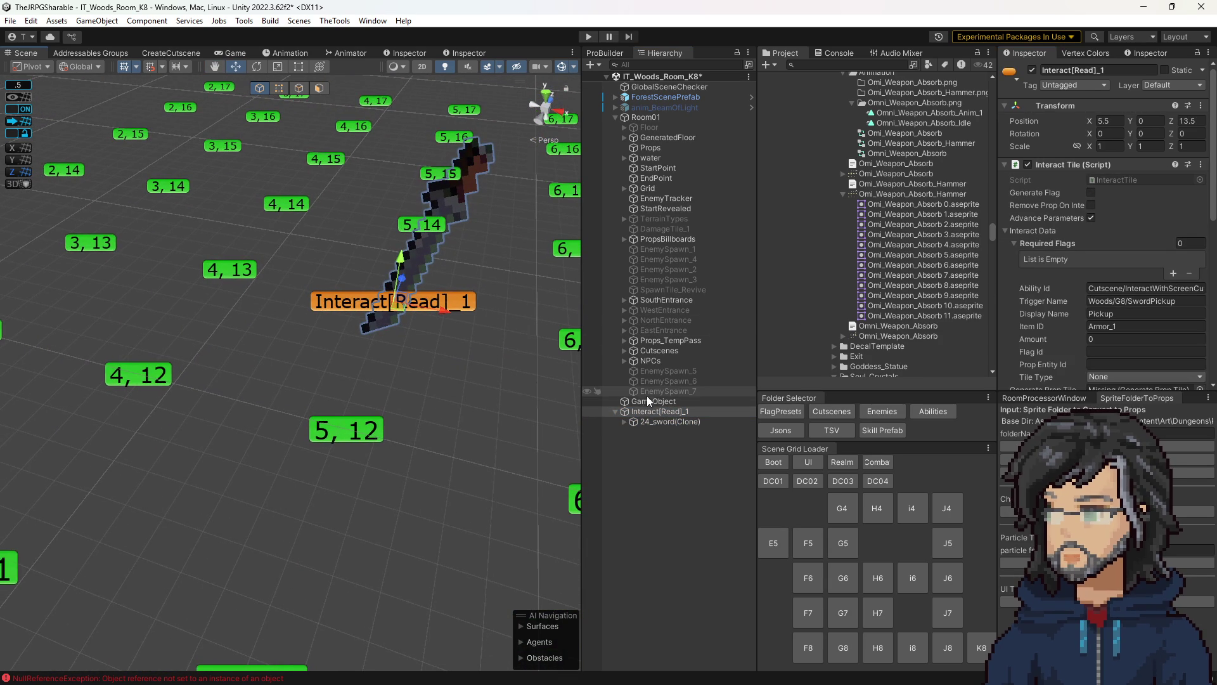
left_click(843, 610)
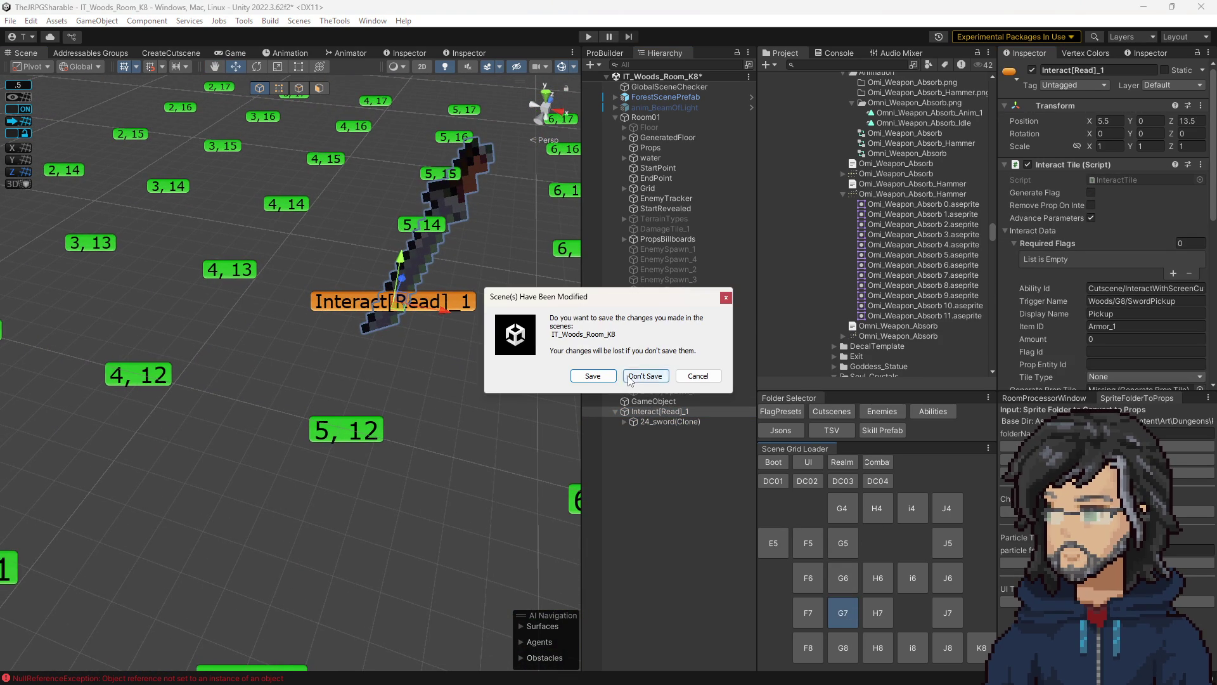
- Discard the K8 changes, view room G7, then load room G8
left_click(645, 376)
scroll(388, 434, "up", 3)
left_click_drag(388, 435, 323, 420)
scroll(322, 420, "down", 10)
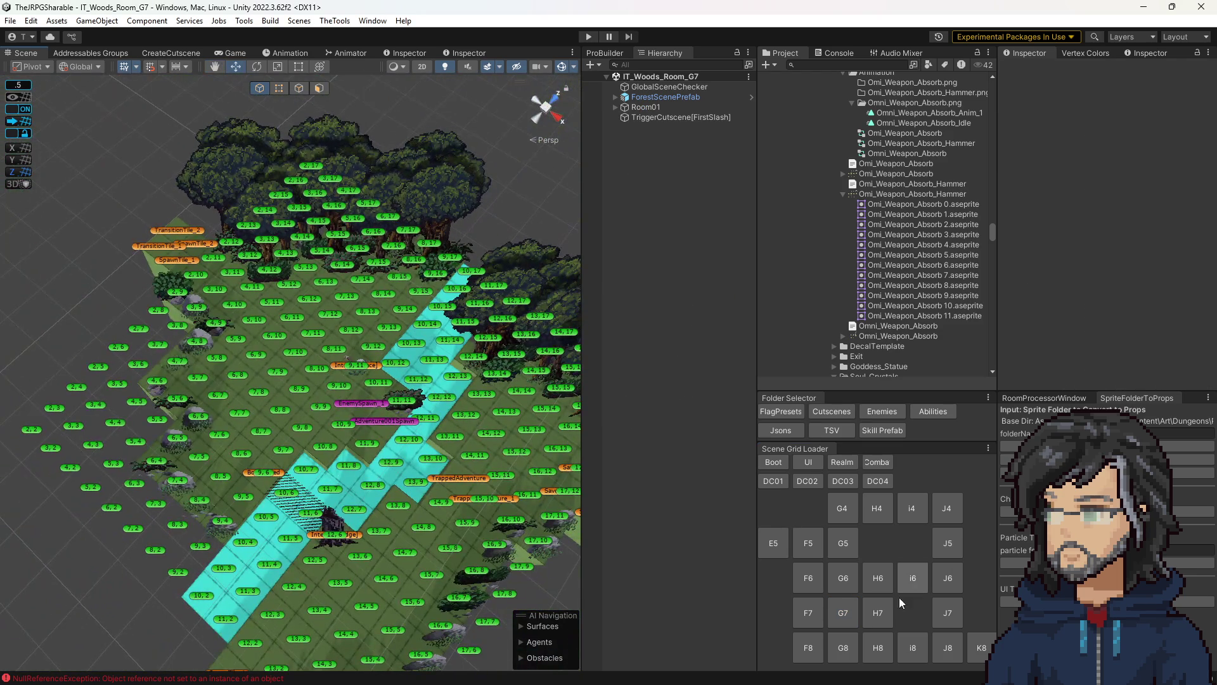
left_click(865, 648)
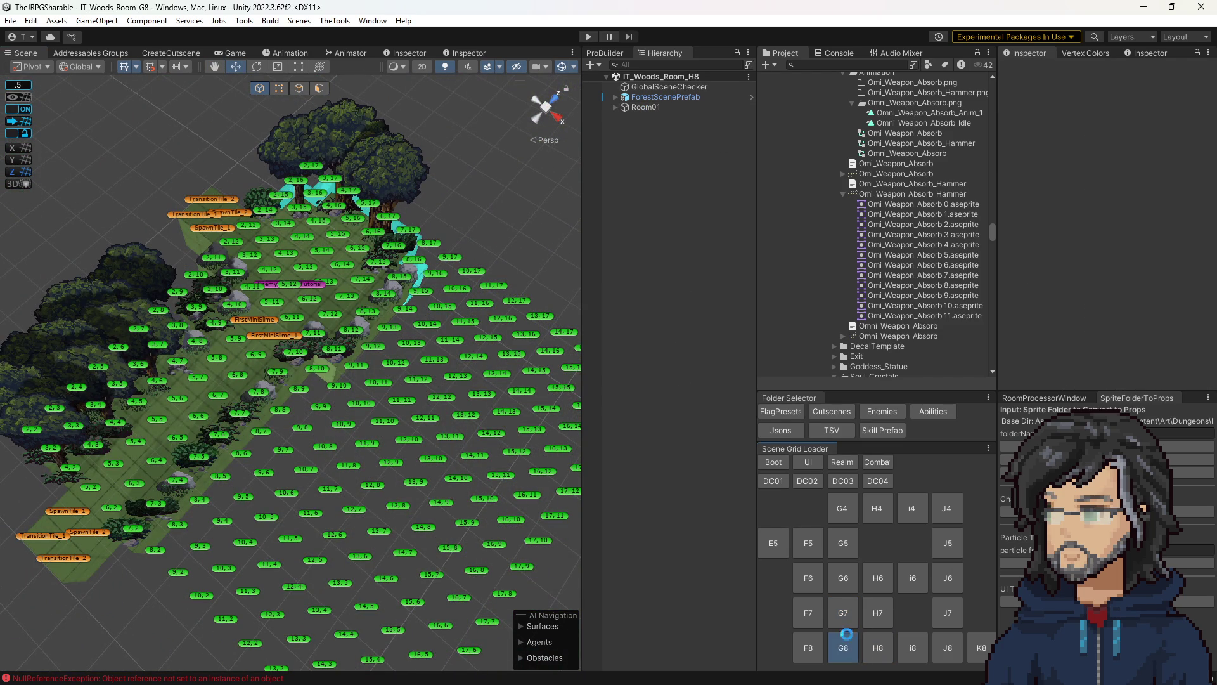
- Review G8's Interact[Read]_1 pickup and its linked Props_TempPass object
left_click(336, 267)
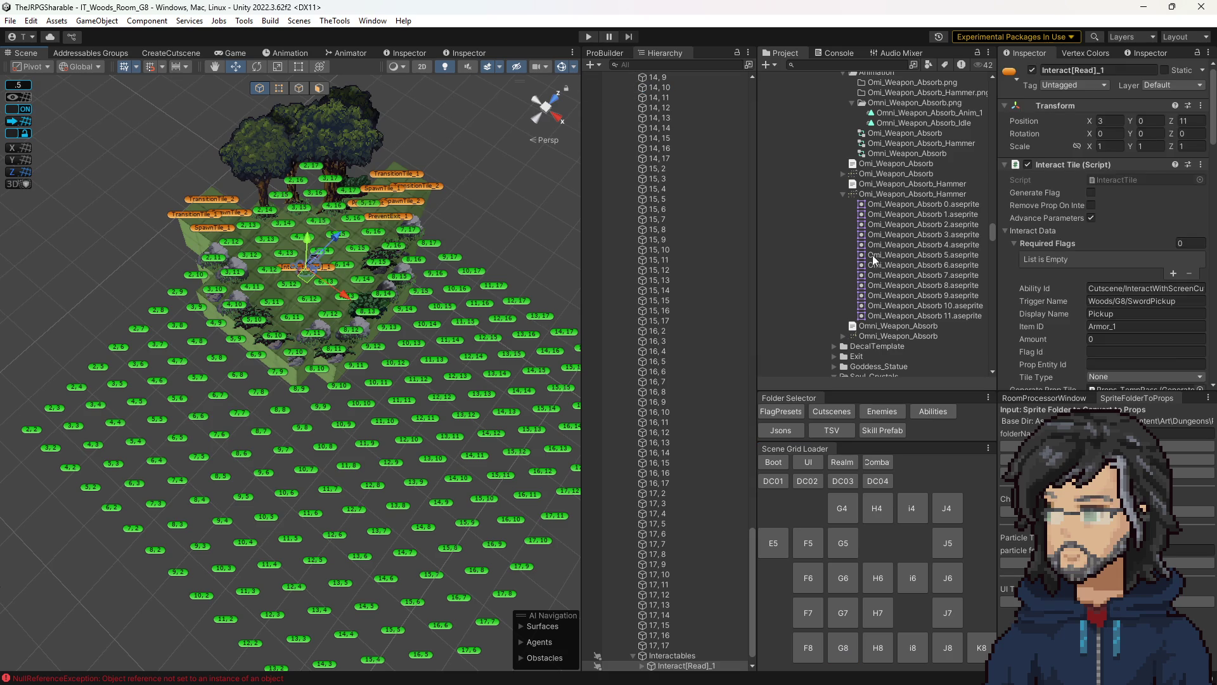
scroll(1129, 266, "down", 5)
left_click(1128, 220)
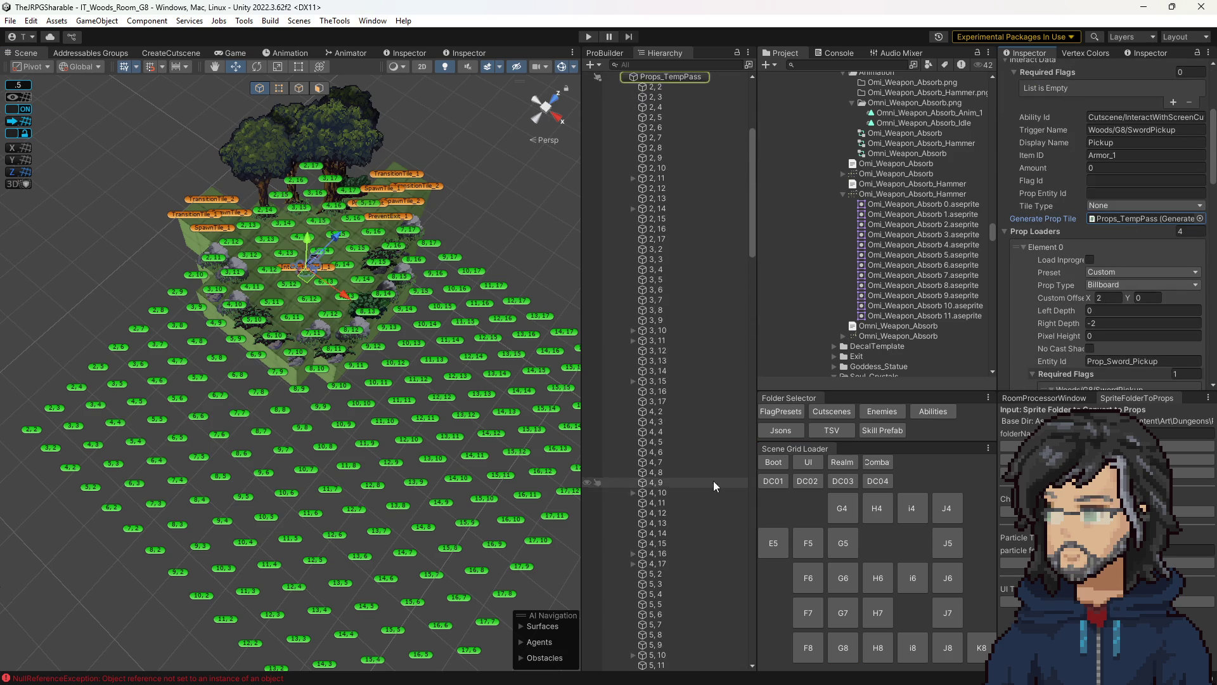
left_click(713, 192)
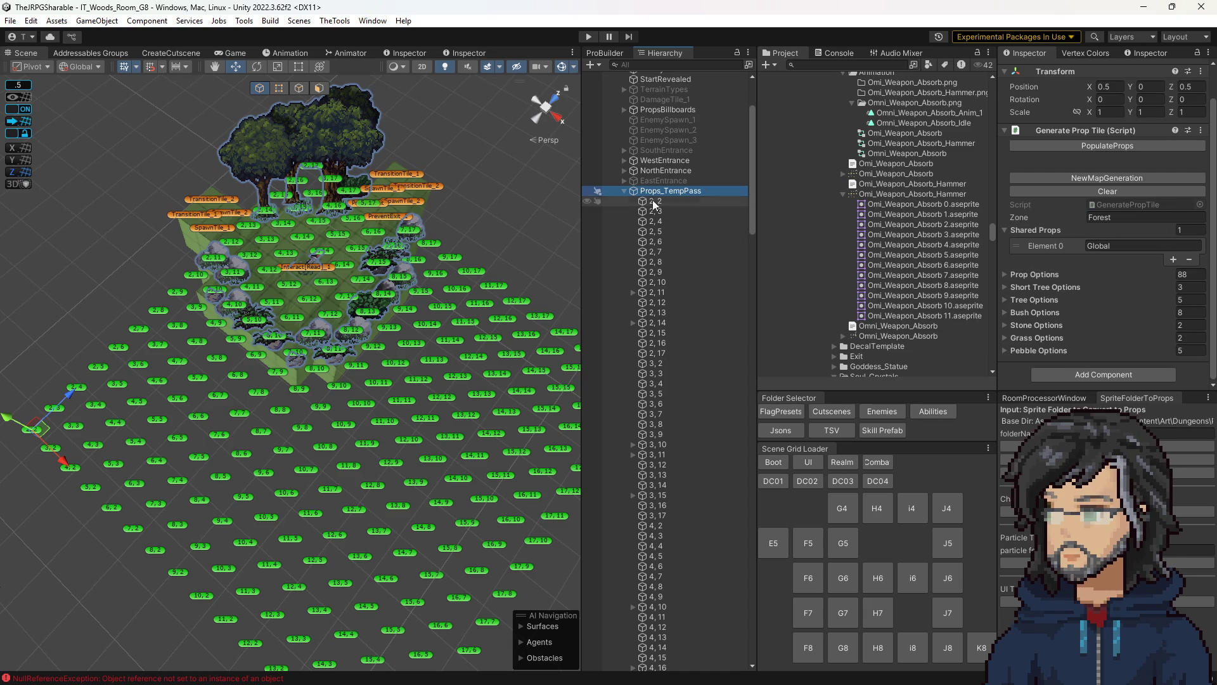
left_click(332, 272)
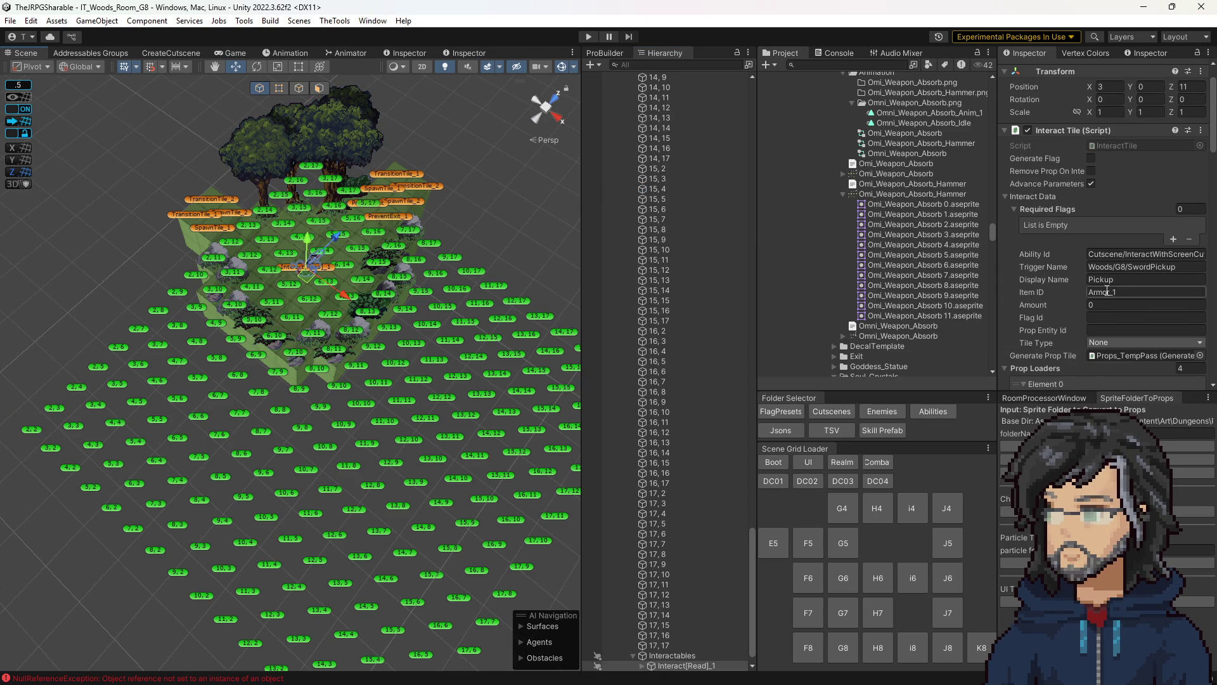
scroll(1110, 301, "down", 10)
scroll(1114, 306, "down", 10)
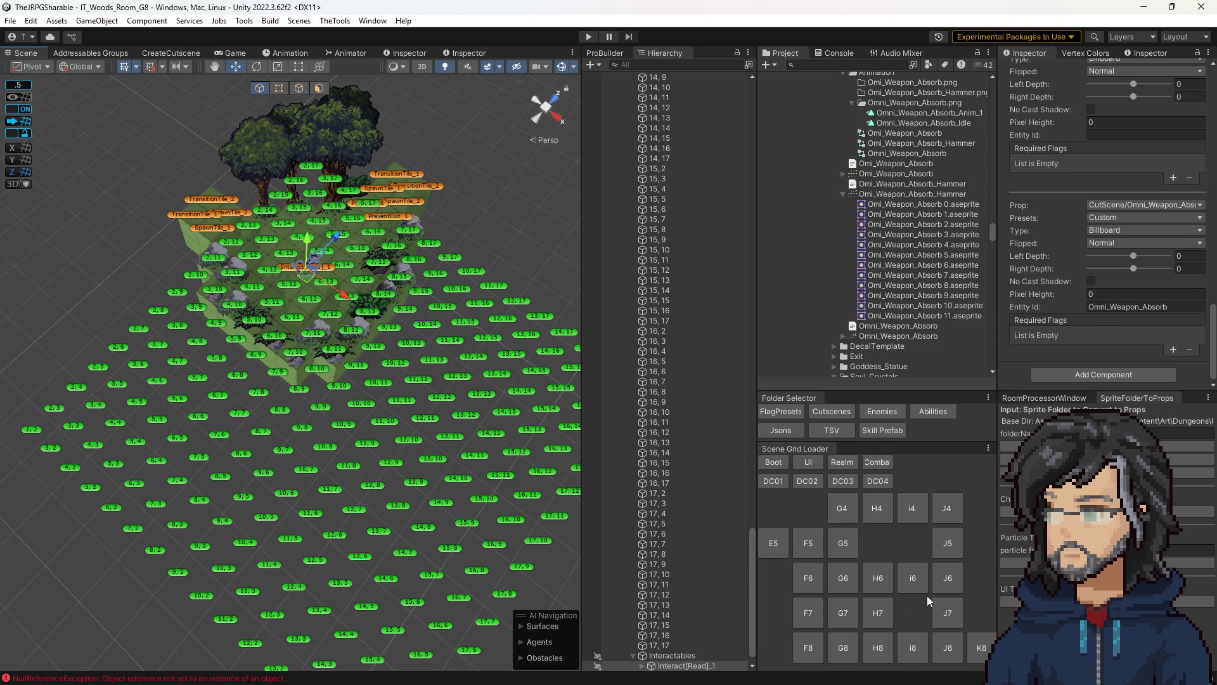
- Select the Interactables group and reopen the K8 room with Room01 expanded
left_click(691, 655)
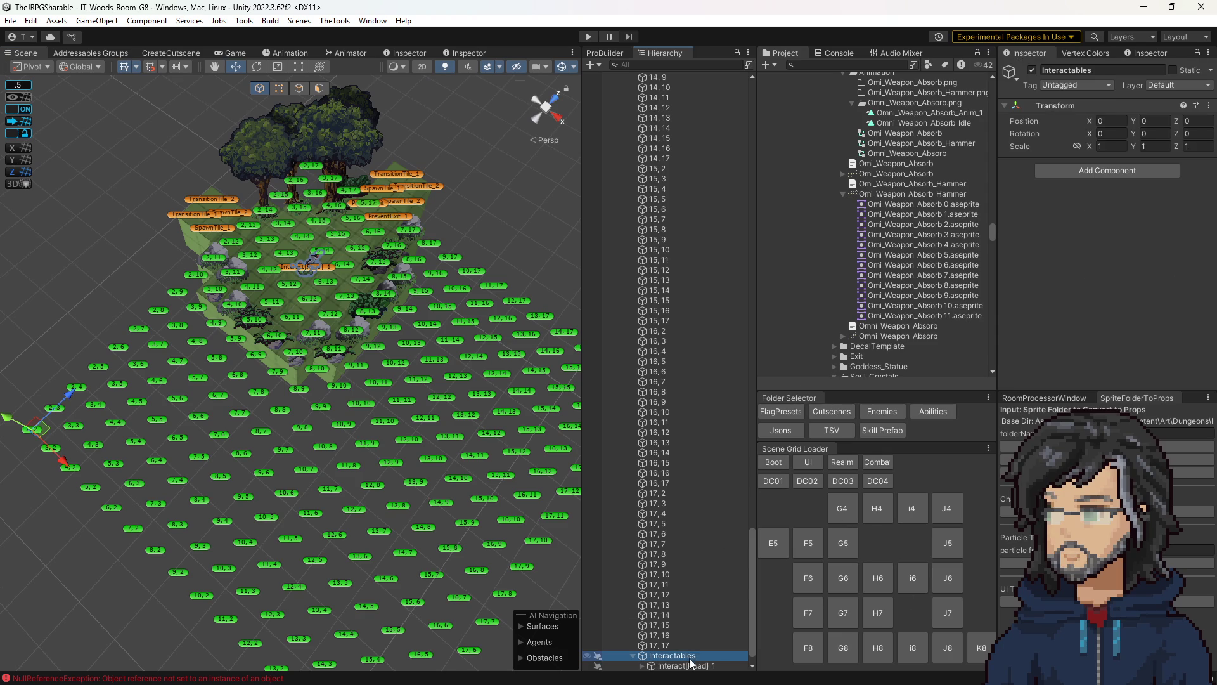
left_click(982, 648)
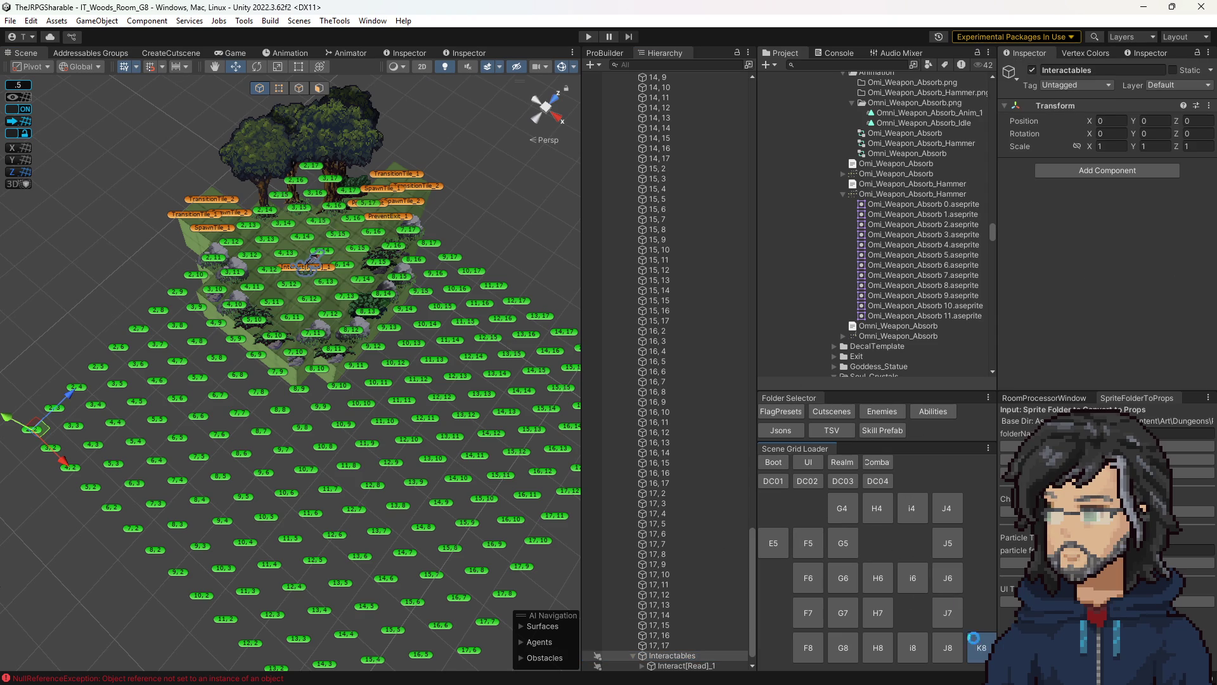
left_click(617, 116)
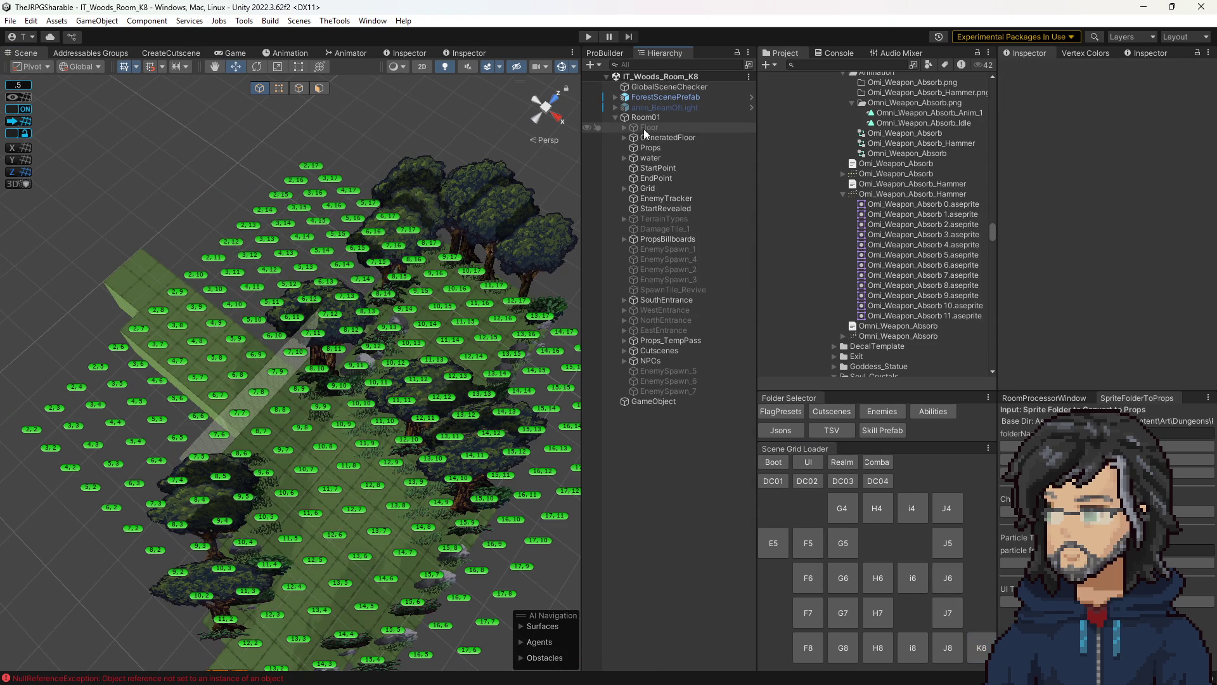
- Paste the copied Interactables group into the K8 room under Room01
left_click(661, 343)
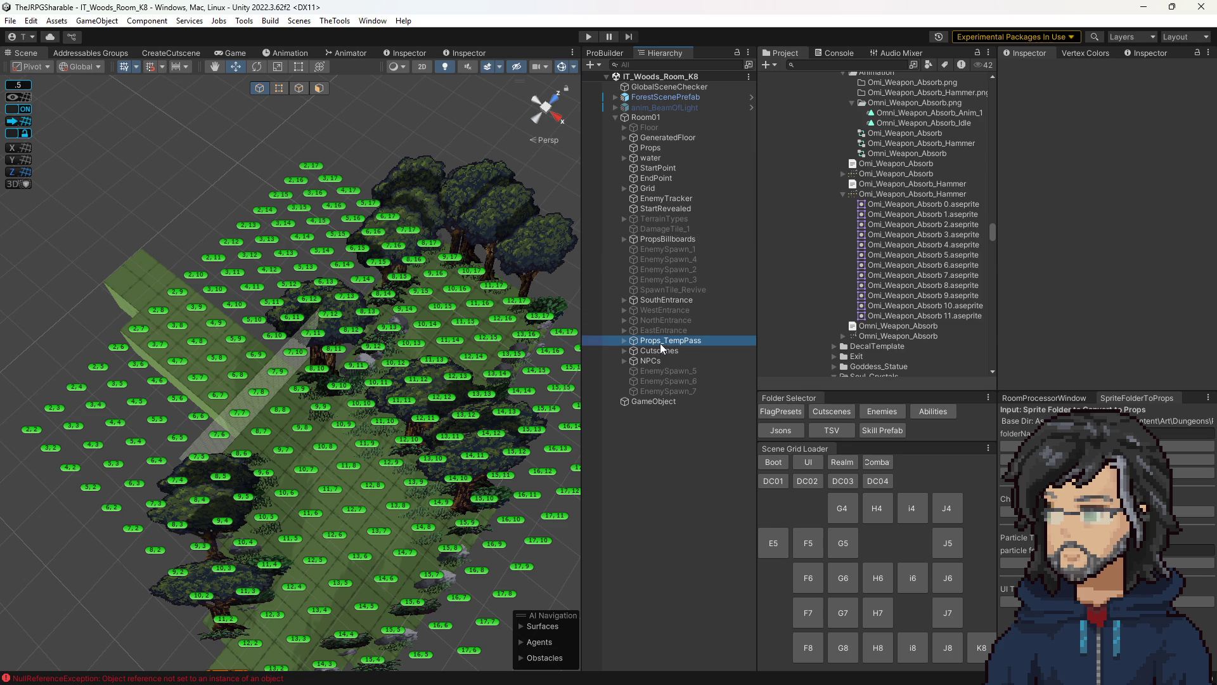
left_click(1083, 179)
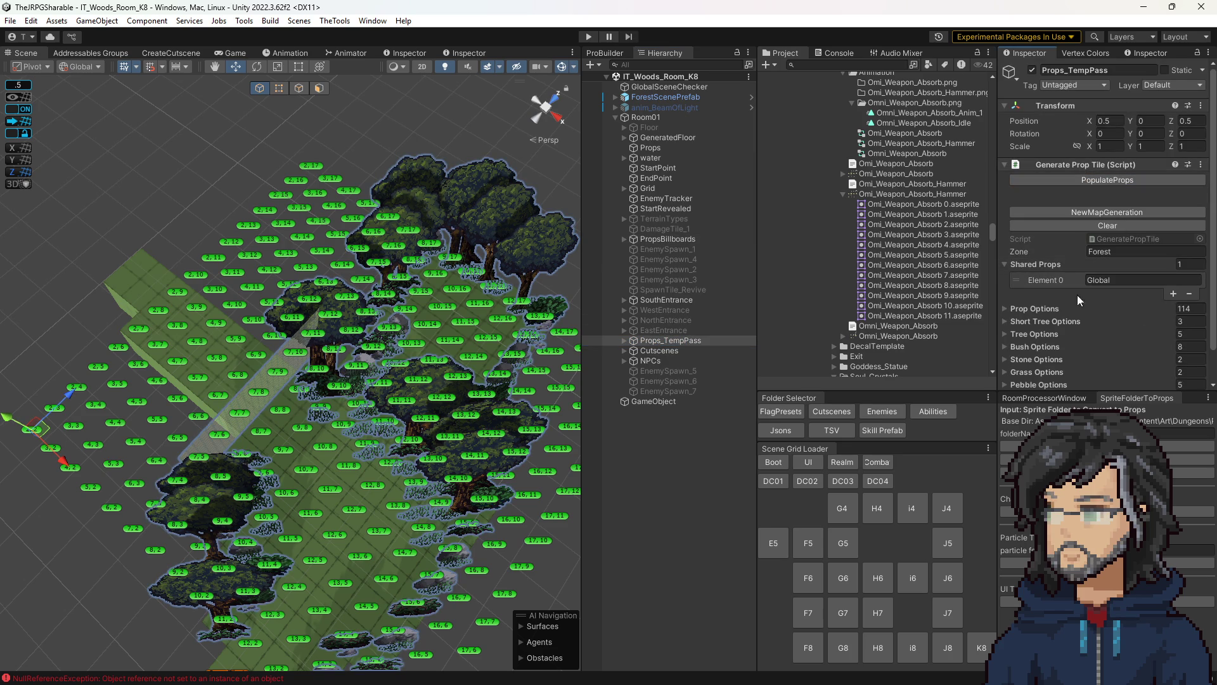
mouse_move(574, 355)
left_mouse_down()
mouse_move(577, 468)
mouse_move(570, 419)
left_mouse_up()
left_click(623, 427)
key("ctrl+v")
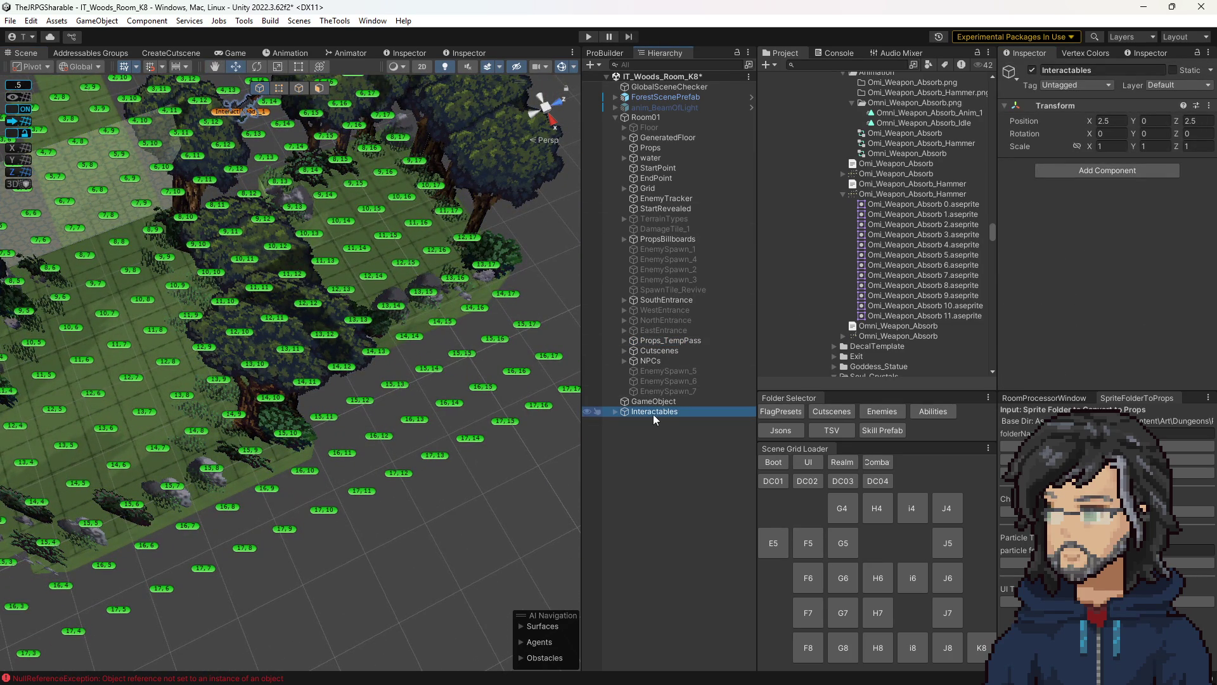
left_click_drag(644, 115, 642, 116)
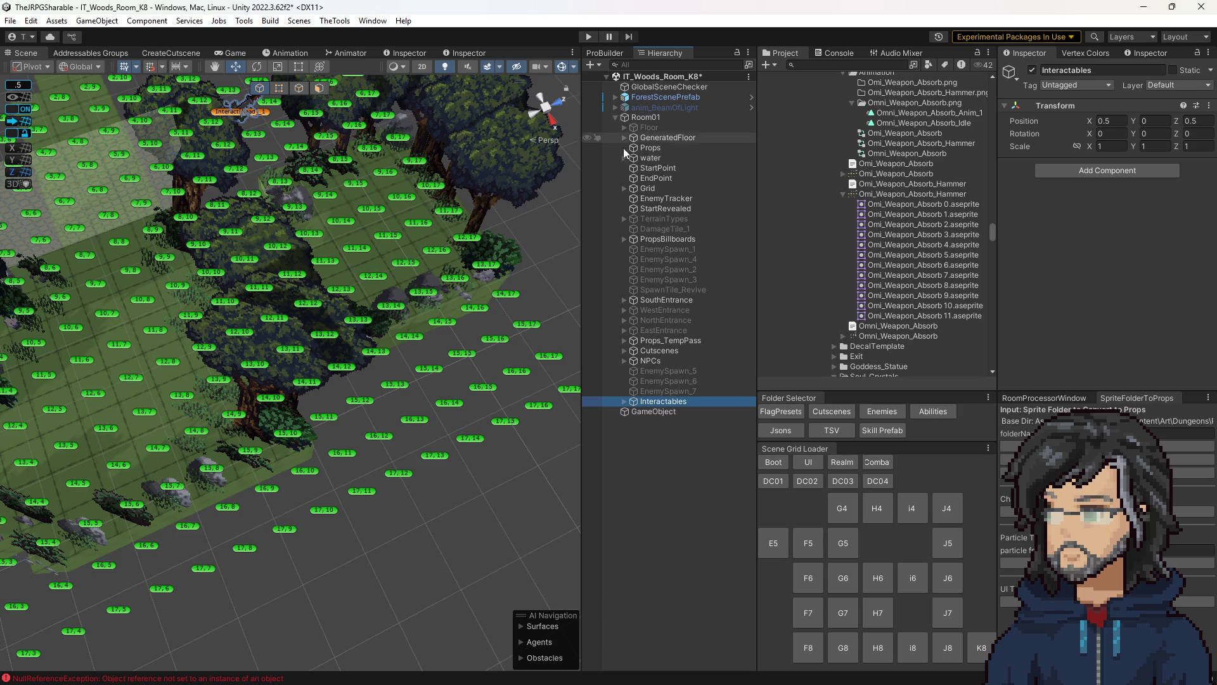
- Move the Interact[Read]_1 pickup to position 8, 0, 8 and save the scene
double_click(660, 412)
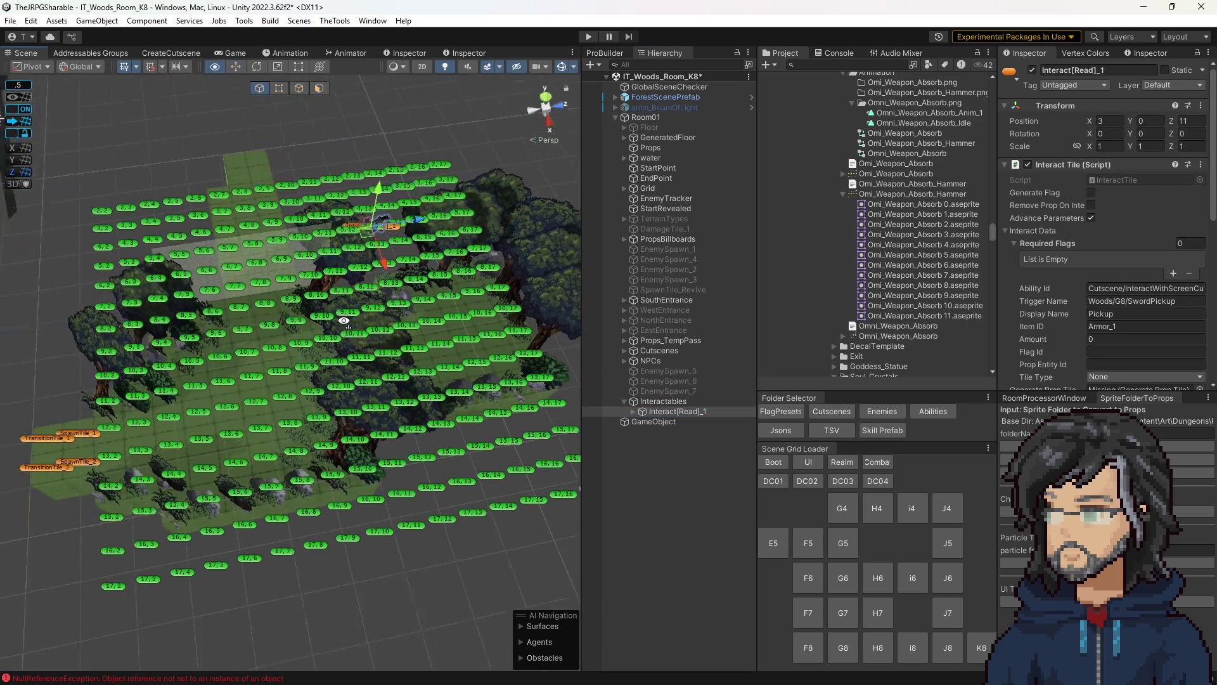
mouse_move(385, 244)
left_mouse_down()
mouse_move(346, 367)
mouse_move(352, 355)
mouse_move(535, 328)
left_mouse_up()
key("f")
key("ctrl+s")
- Assign Props_TempPass as the pickup's prop generator and reselect the pickup under Interactables
scroll(1063, 337, "down", 5)
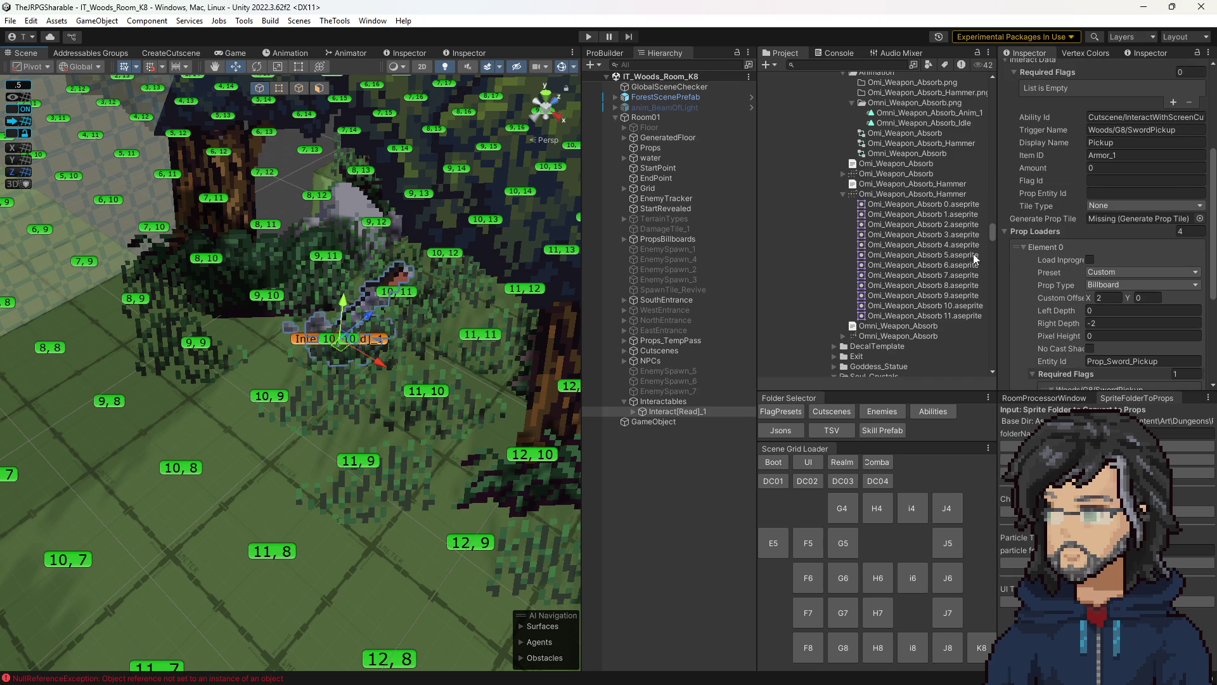
mouse_move(667, 341)
left_mouse_down()
mouse_move(1126, 210)
mouse_move(1120, 219)
left_mouse_up()
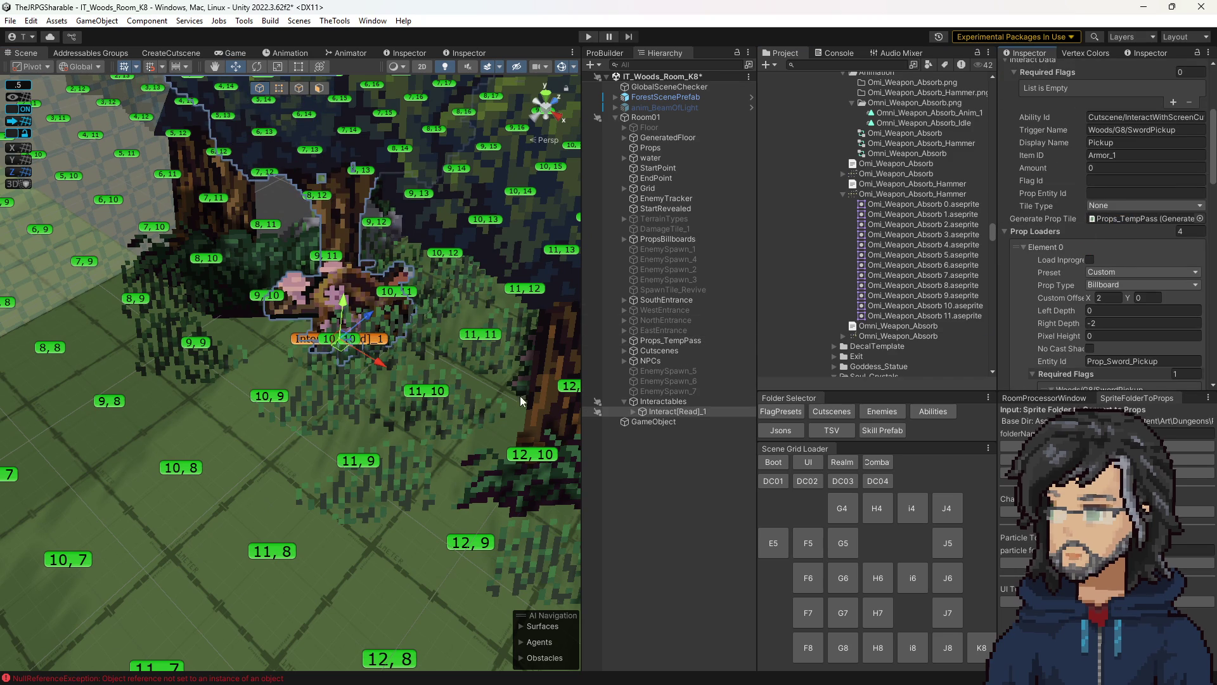
scroll(1110, 324, "down", 8)
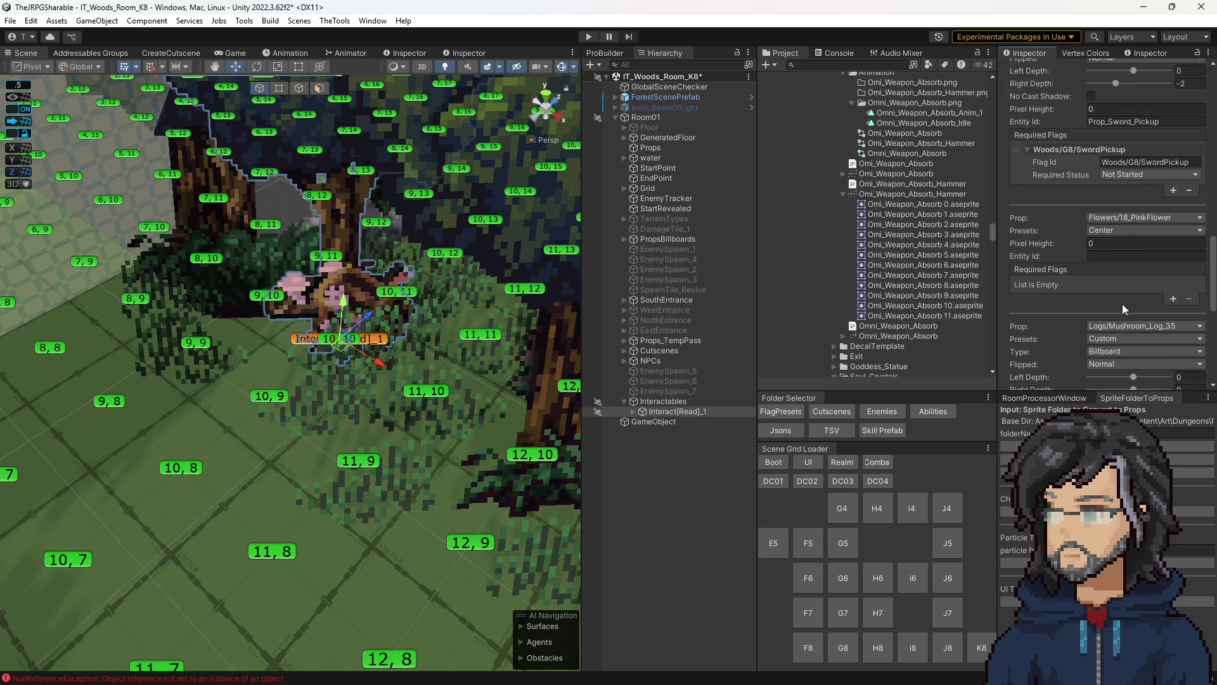
left_click(672, 392)
left_click(666, 409)
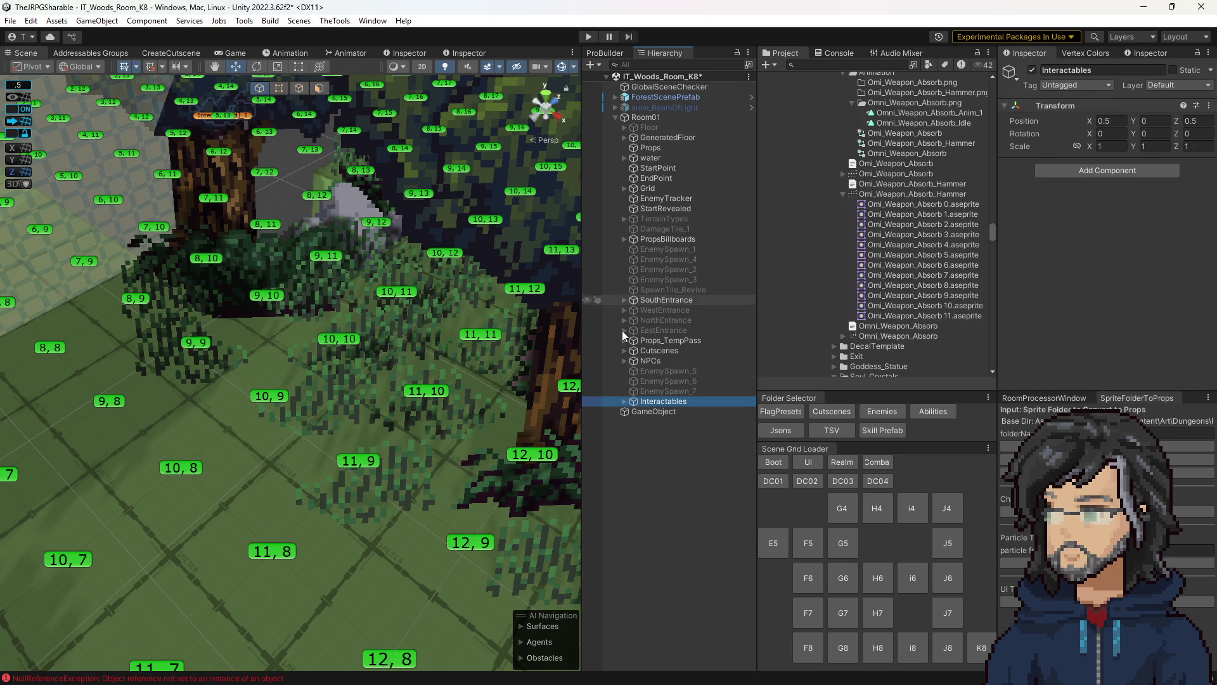
left_click(625, 401)
scroll(406, 333, "down", 1)
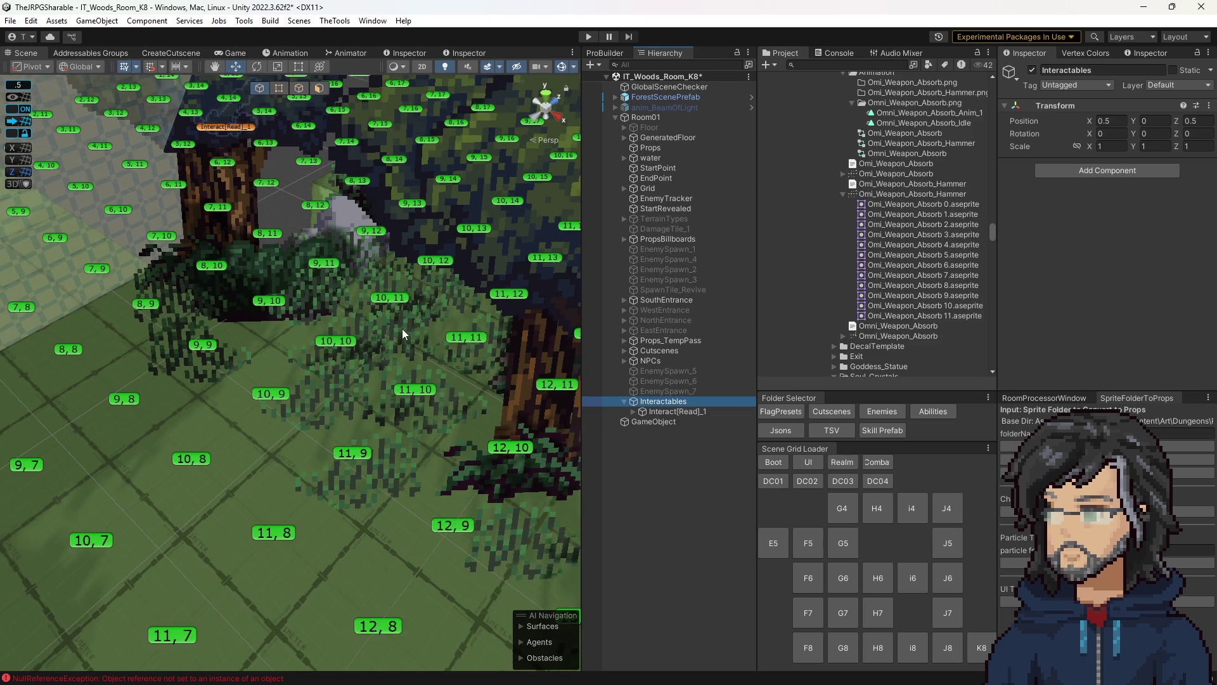
scroll(407, 337, "down", 6)
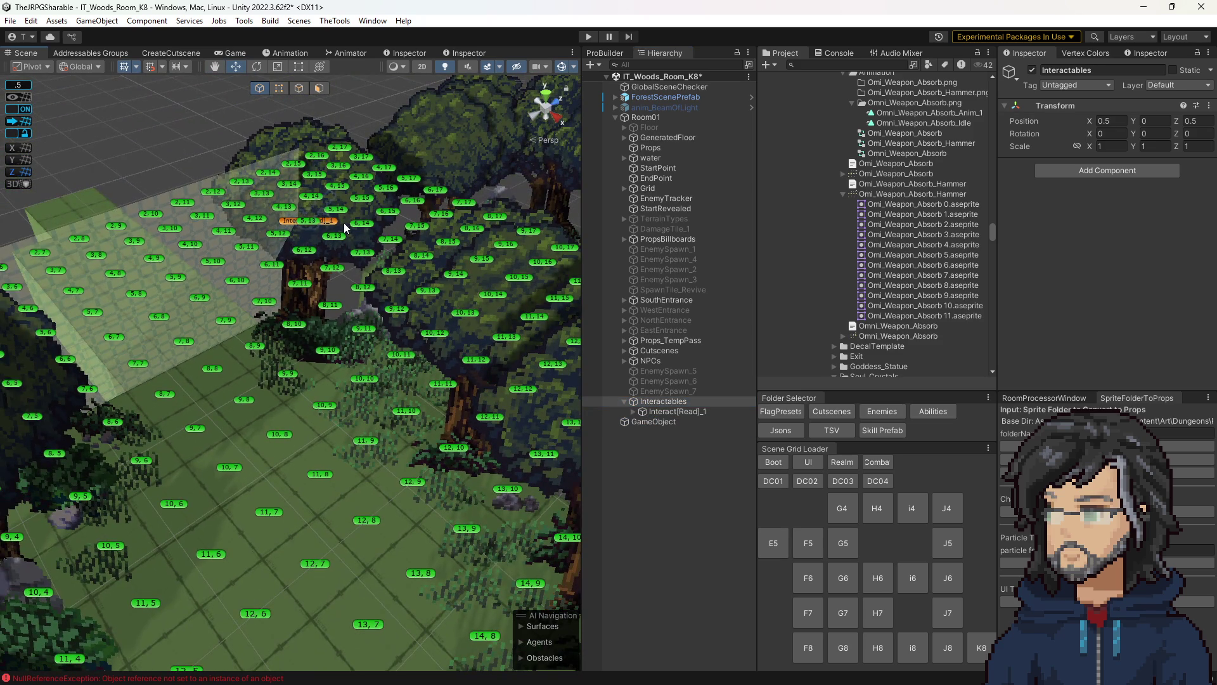
left_click(336, 224)
mouse_move(316, 233)
left_mouse_down()
mouse_move(375, 366)
mouse_move(372, 391)
left_mouse_up()
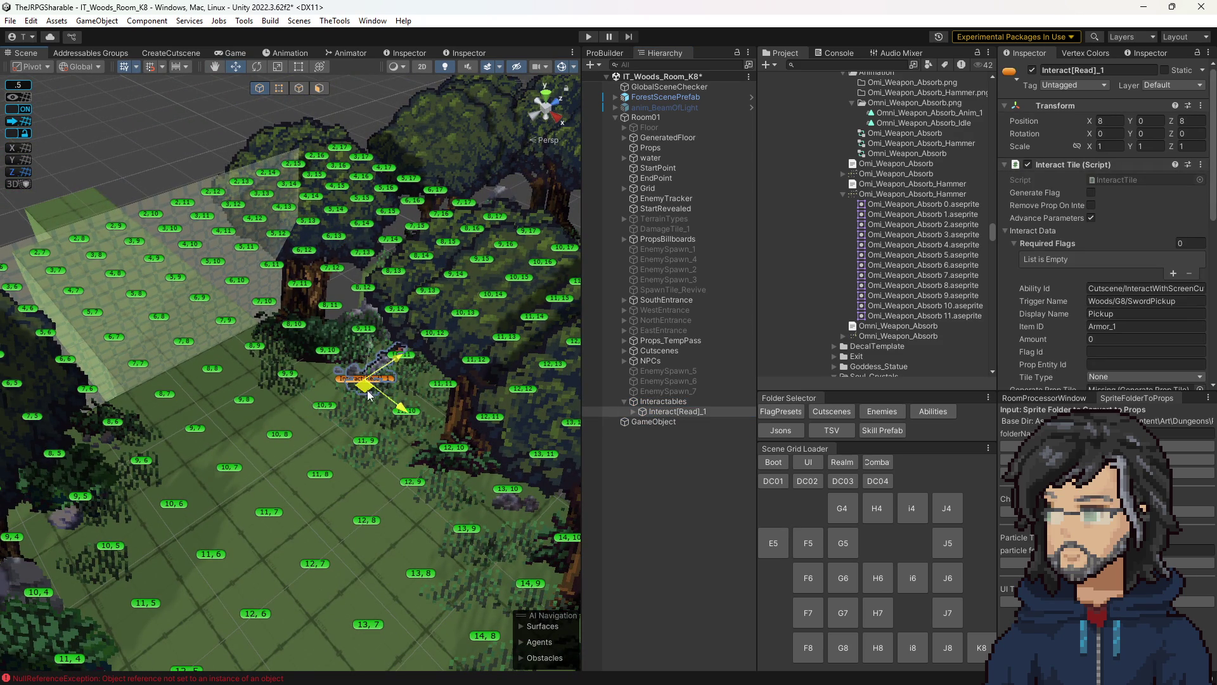
- Rename the K8 sword pickup from Interact[Read]_1 to Interact[Pickup]
scroll(1135, 322, "down", 3)
scroll(1135, 322, "up", 5)
left_click(1106, 292)
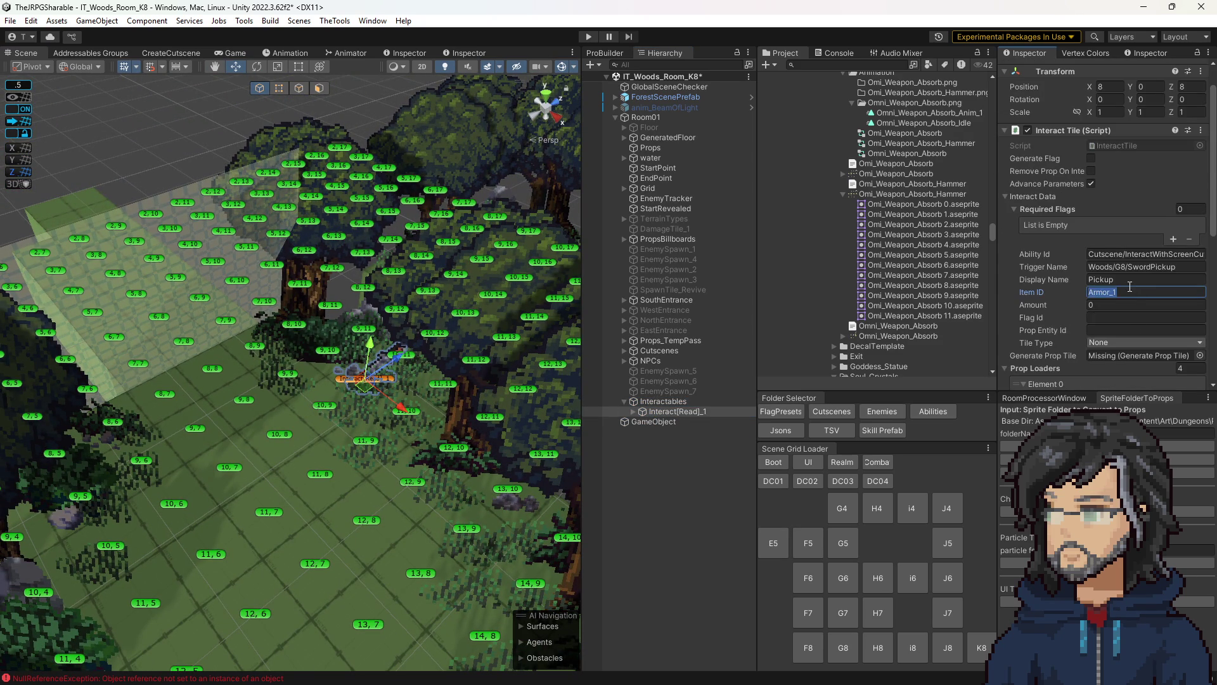
scroll(1120, 247, "up", 1)
double_click(1079, 70)
type("Pickup")
key("BackSpace")
key("BackSpace")
key("Return")
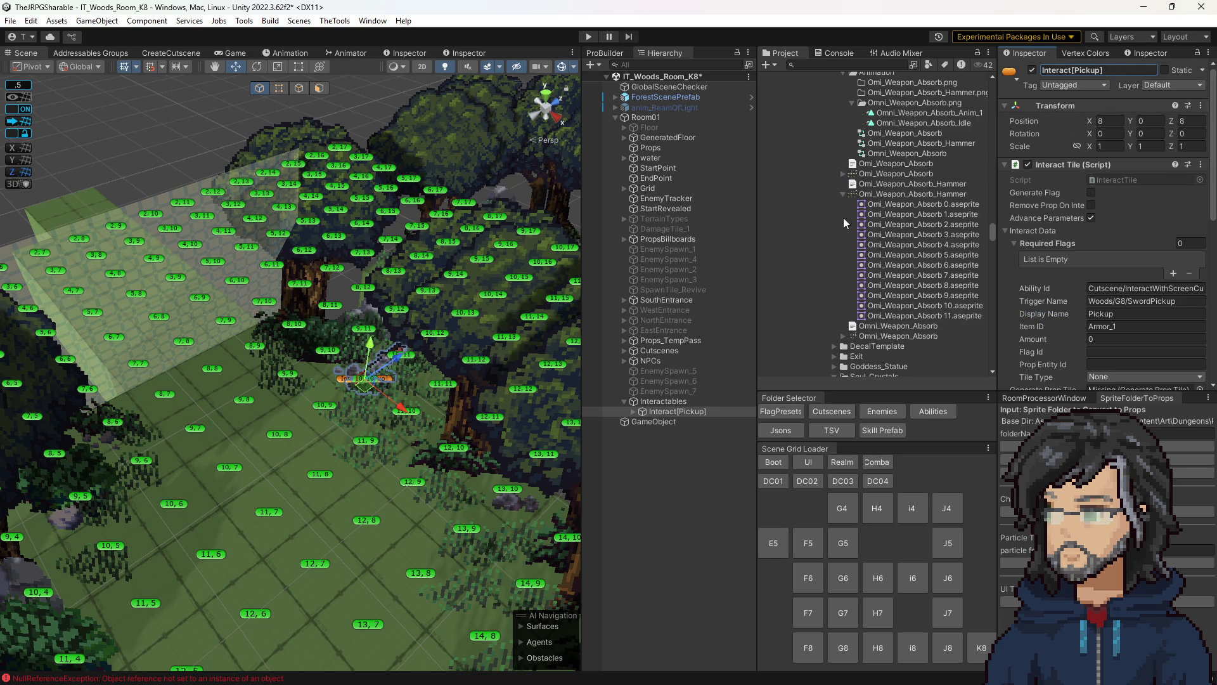
- Save the K8 room scene and orbit out to view the whole room
scroll(472, 430, "down", 3)
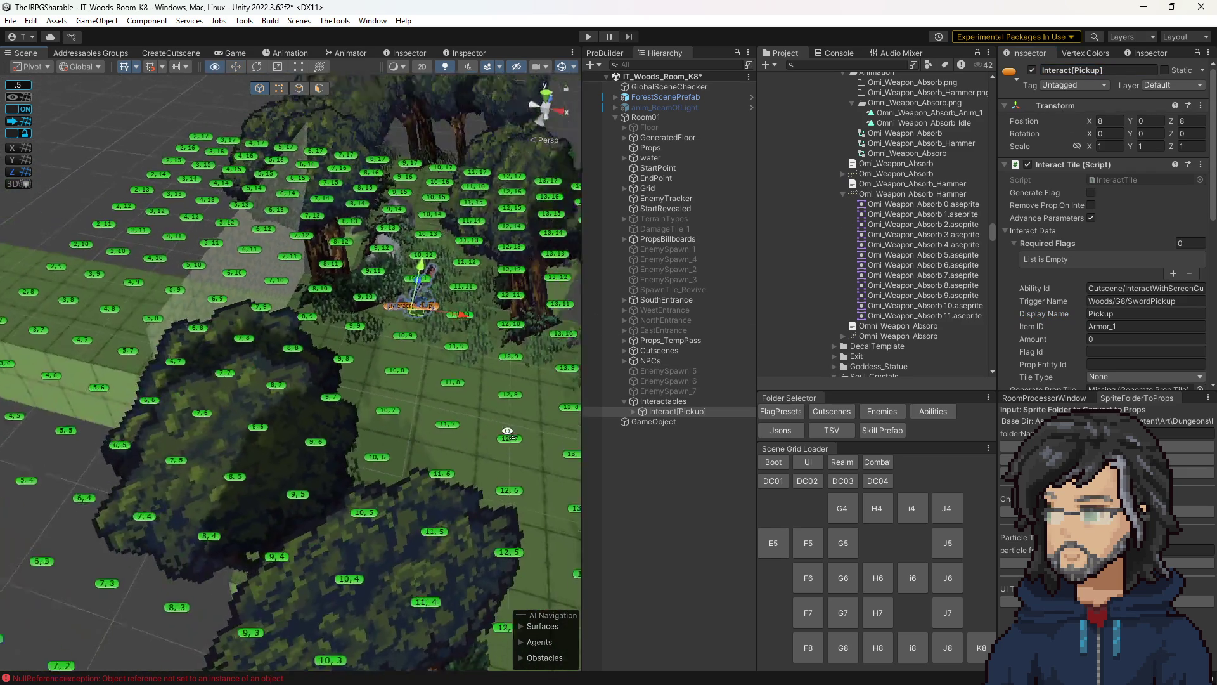
key("ctrl+s")
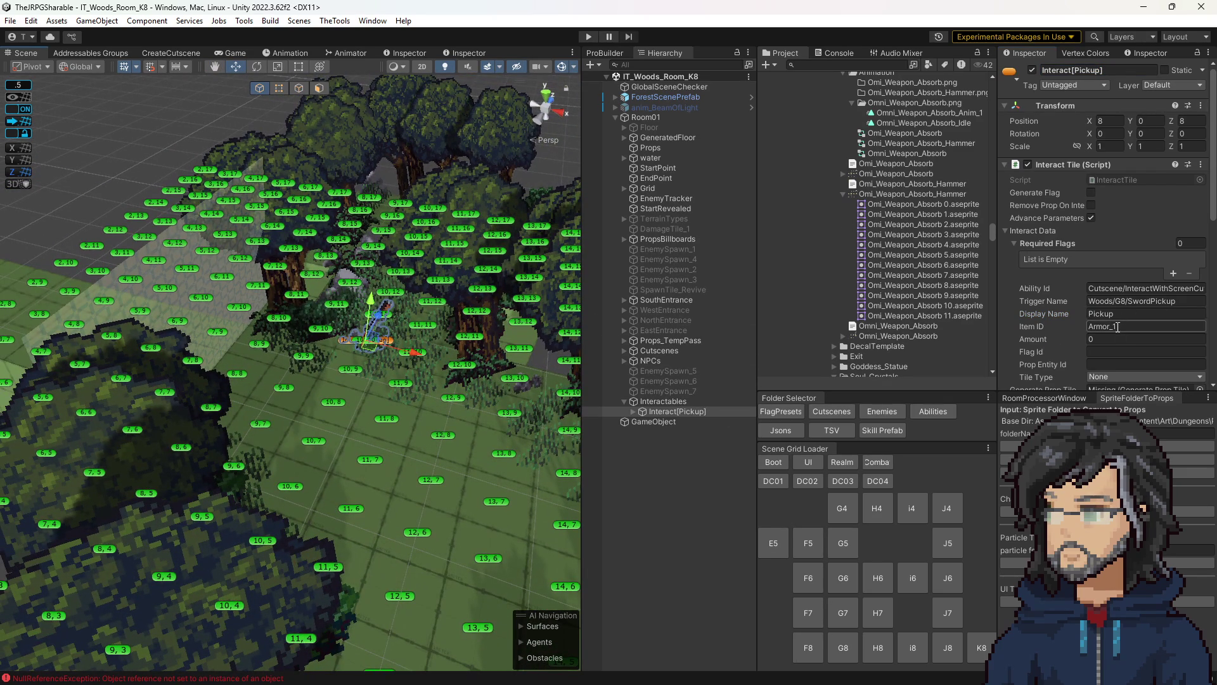
scroll(1139, 315, "down", 3)
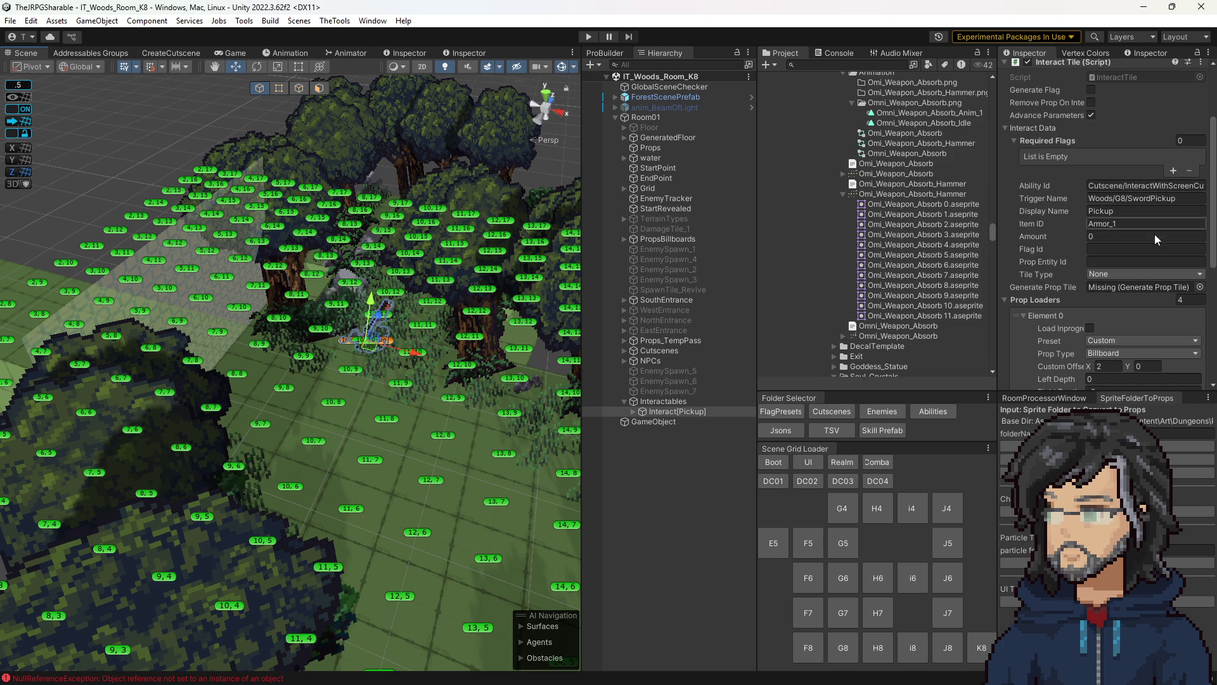
scroll(1128, 292, "down", 7)
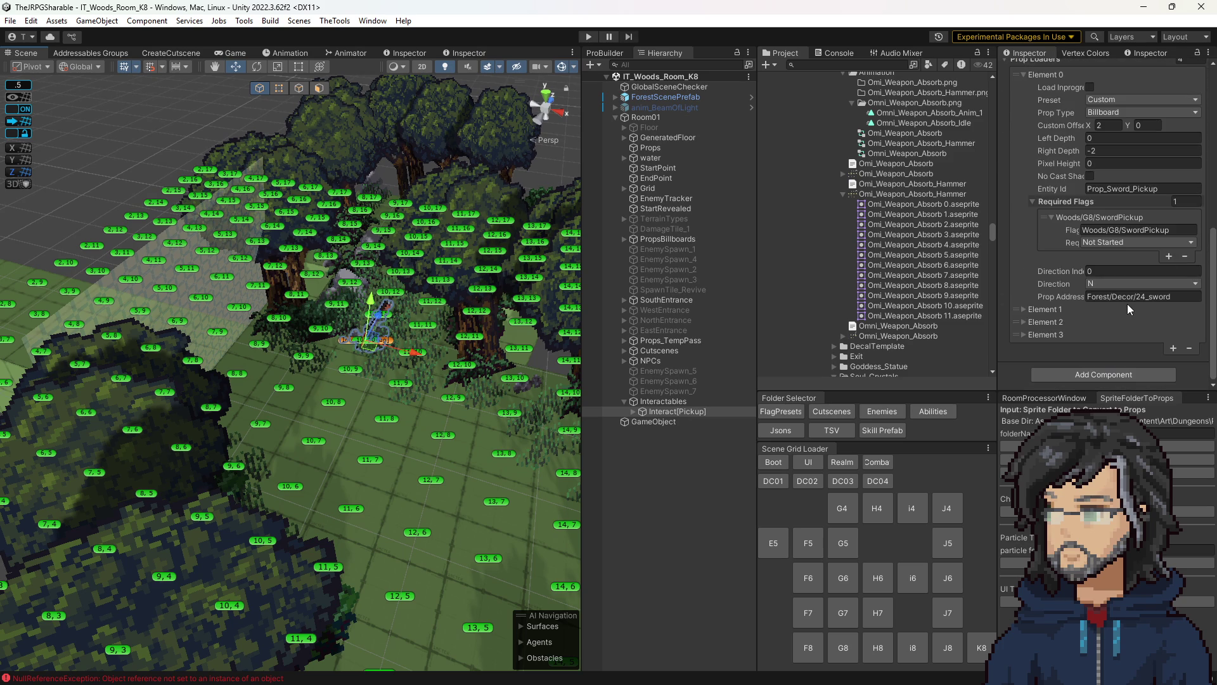
scroll(1128, 304, "up", 7)
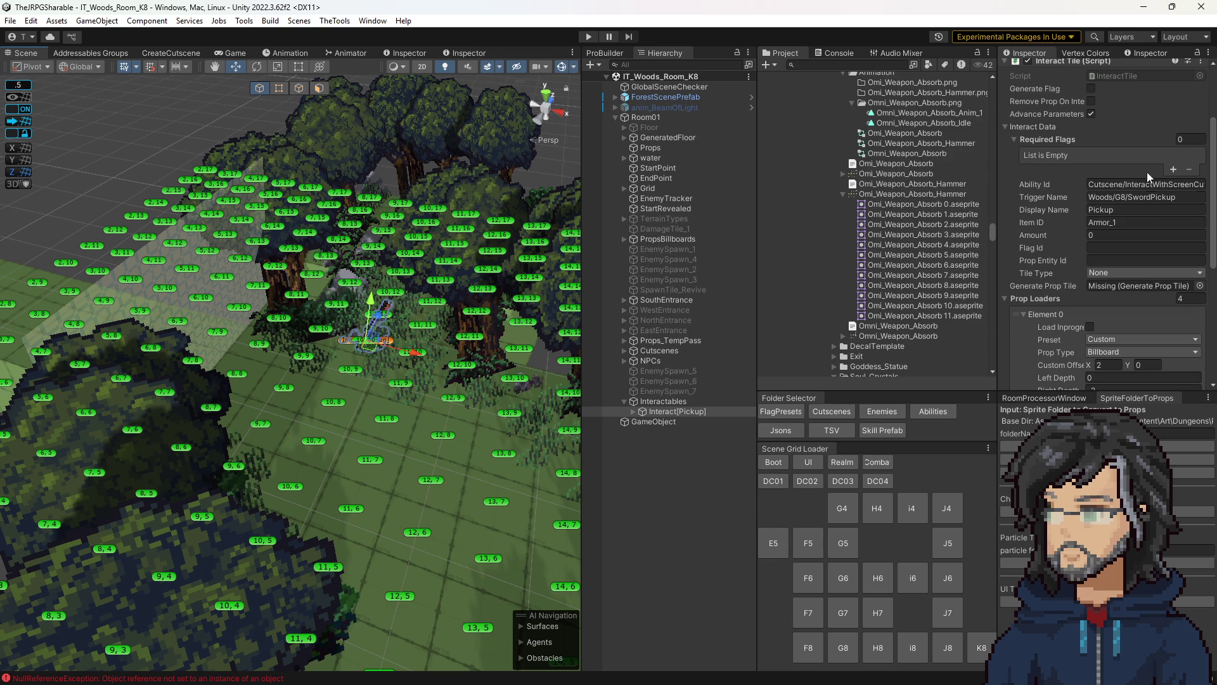
mouse_move(431, 333)
left_mouse_down()
mouse_move(381, 380)
mouse_move(257, 378)
left_mouse_up()
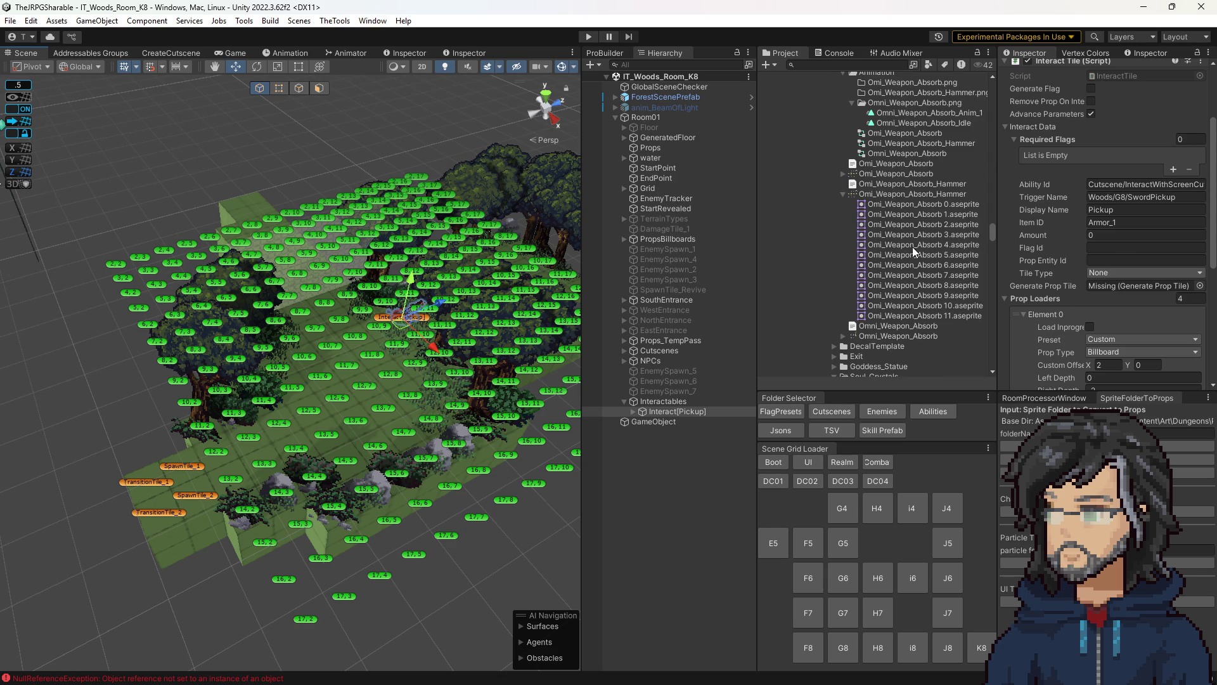
- Find the SwordPickup cutscene sequence in the Woods G8 cutscene folder
scroll(913, 266, "down", 10)
left_click(823, 418)
scroll(918, 265, "down", 10)
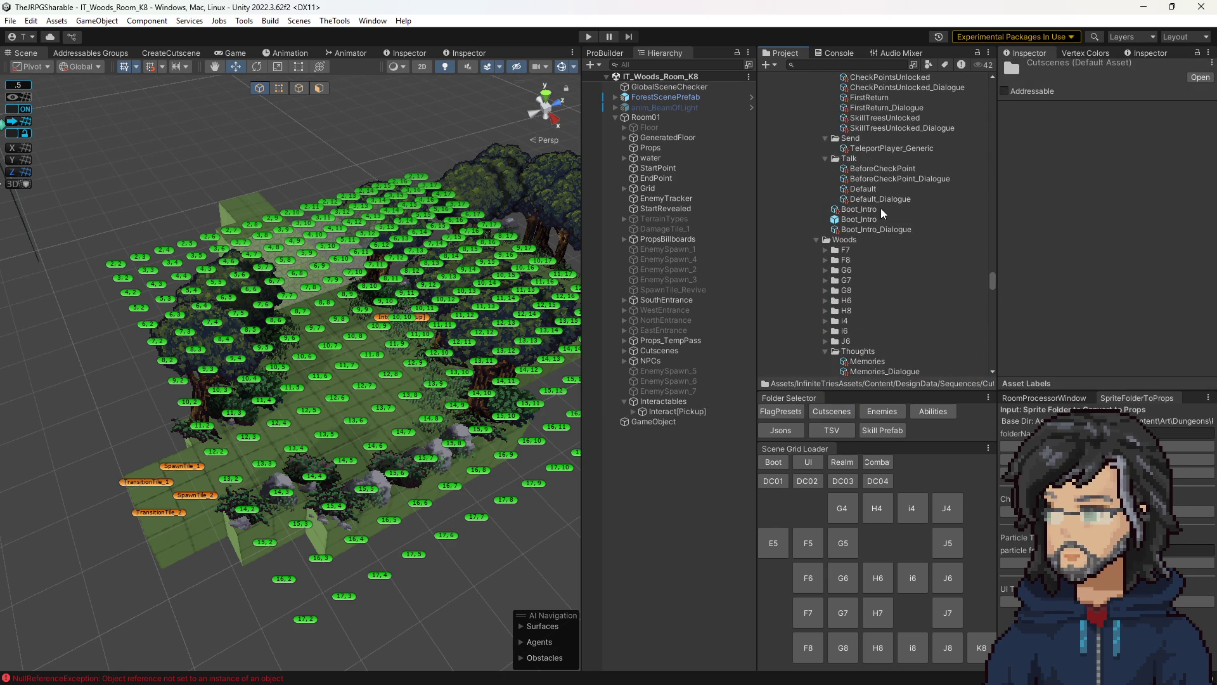
scroll(869, 222, "down", 5)
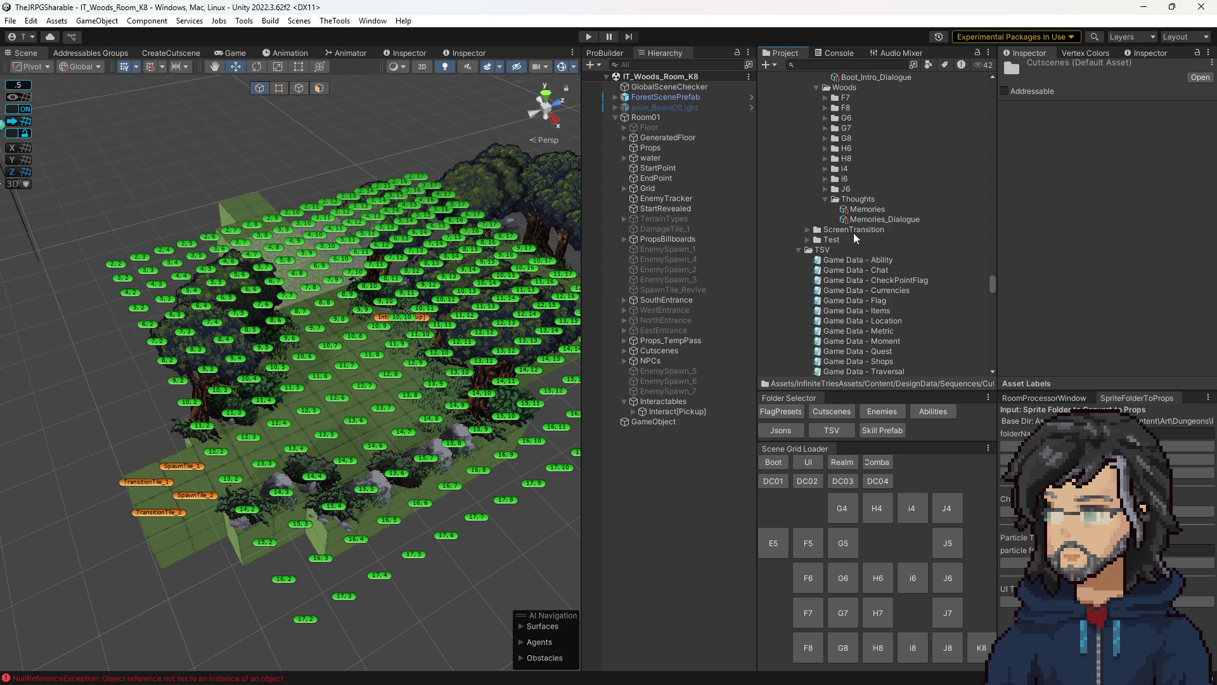
left_click(825, 137)
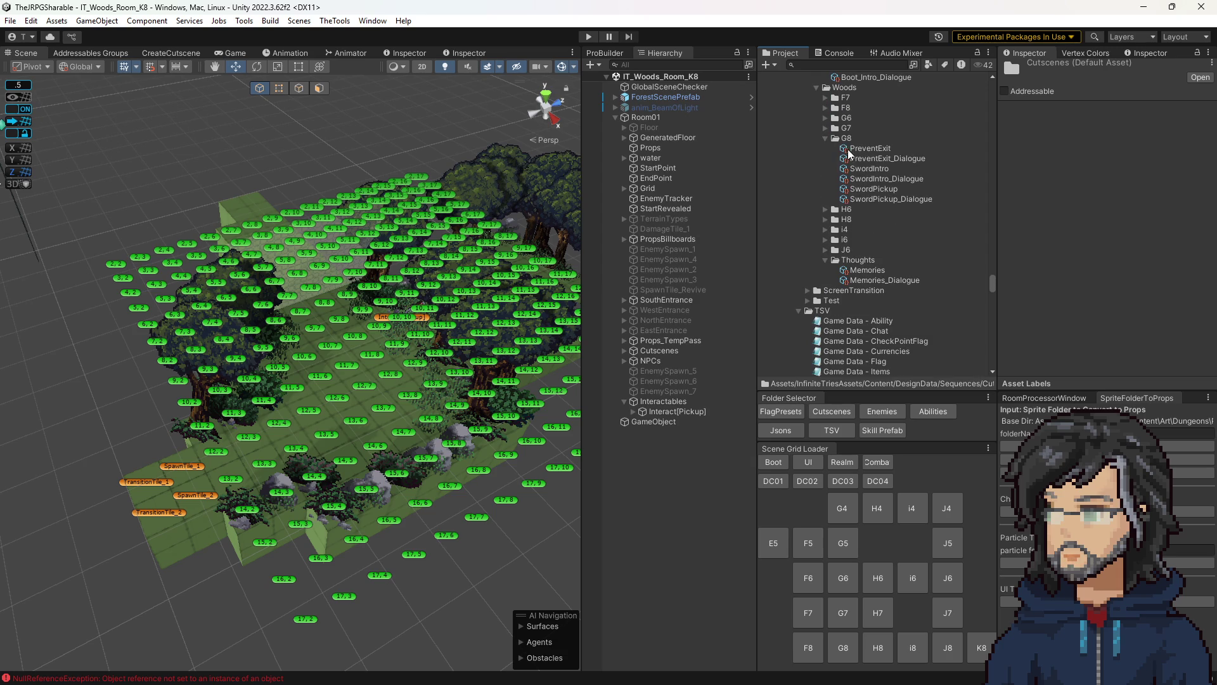
left_click(869, 189)
scroll(1135, 268, "down", 4)
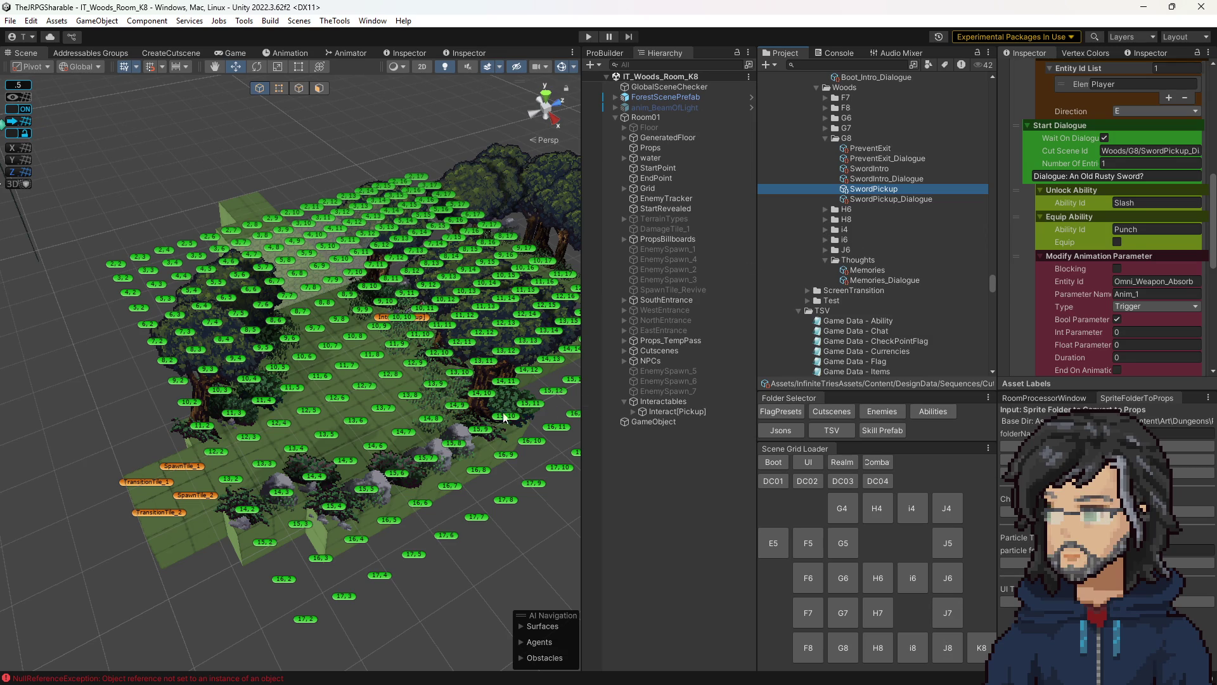
- Review Interact[Pickup]'s trigger name and prop loader settings, then load room J8
left_click(422, 315)
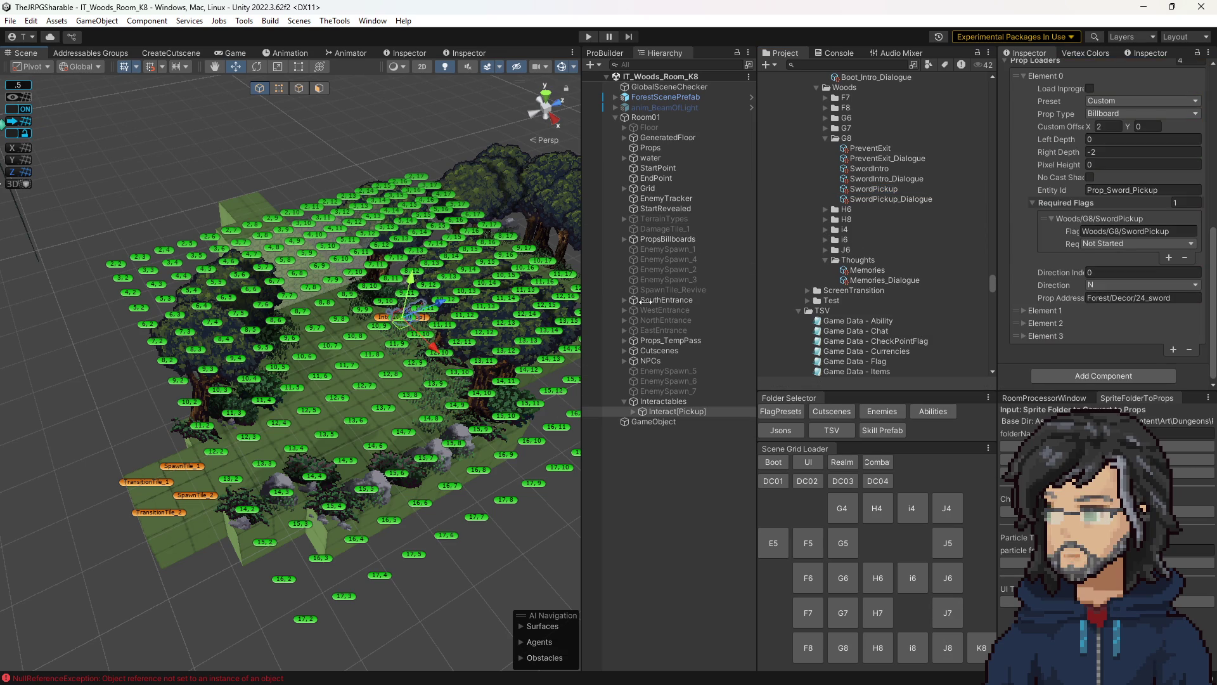
scroll(1090, 282, "up", 4)
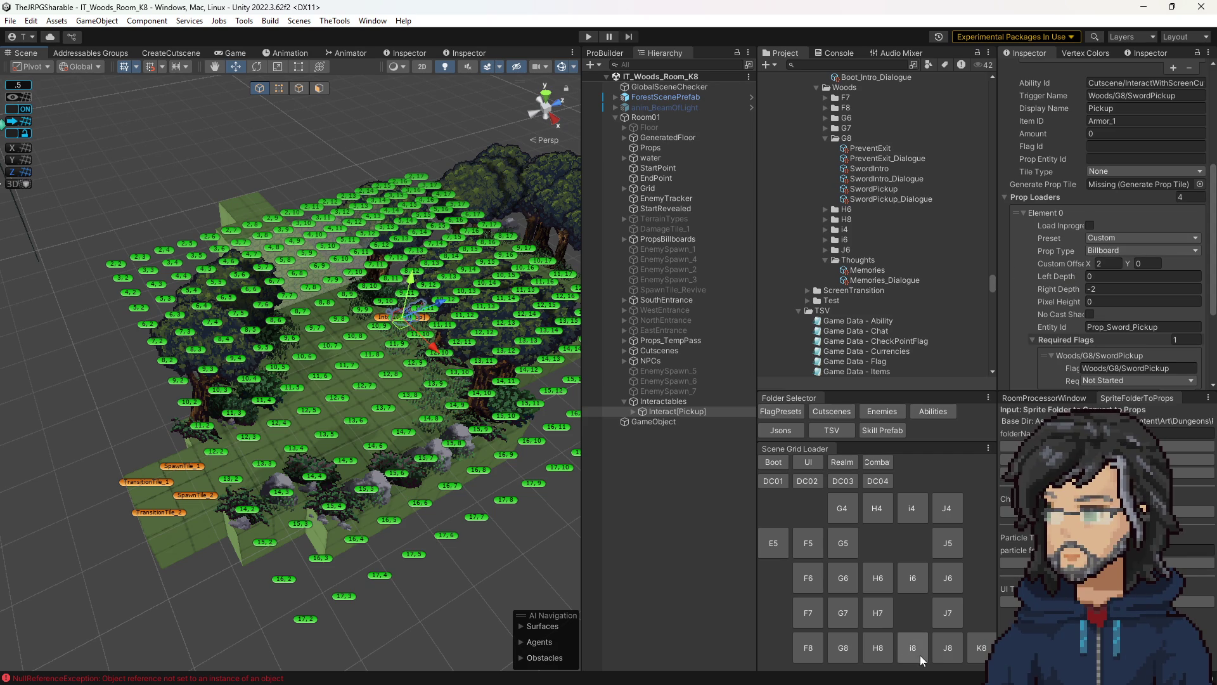
left_click(947, 647)
left_click(913, 647)
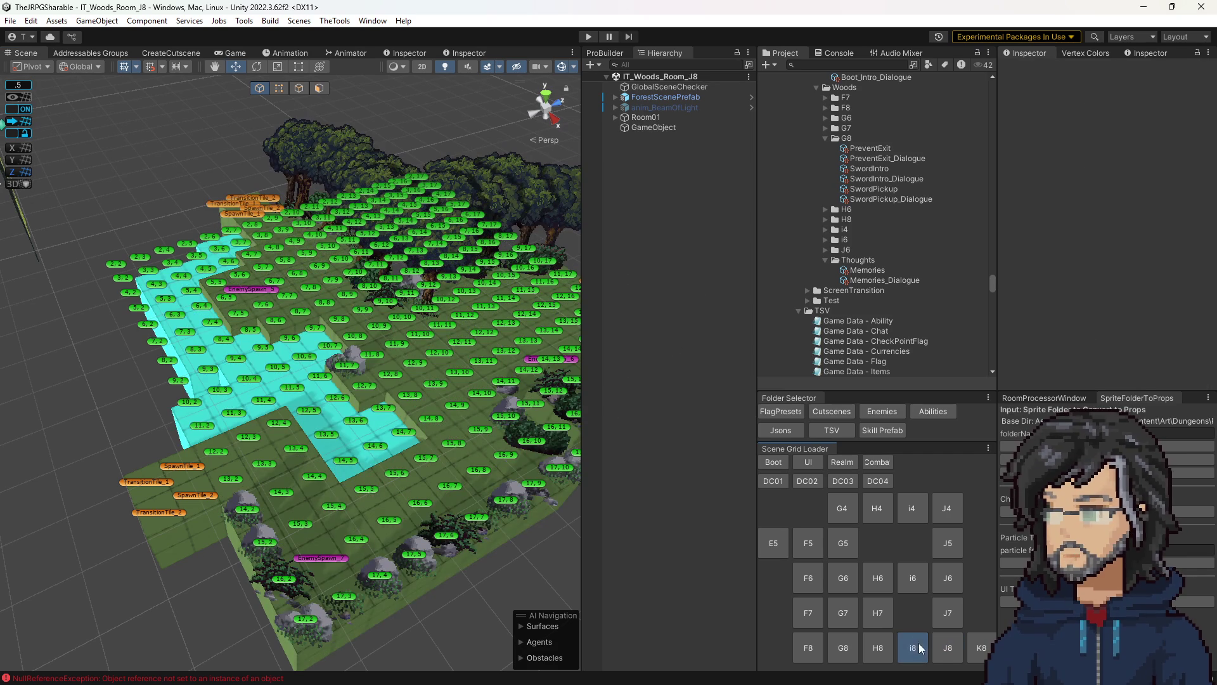
left_click(947, 647)
left_click(938, 607)
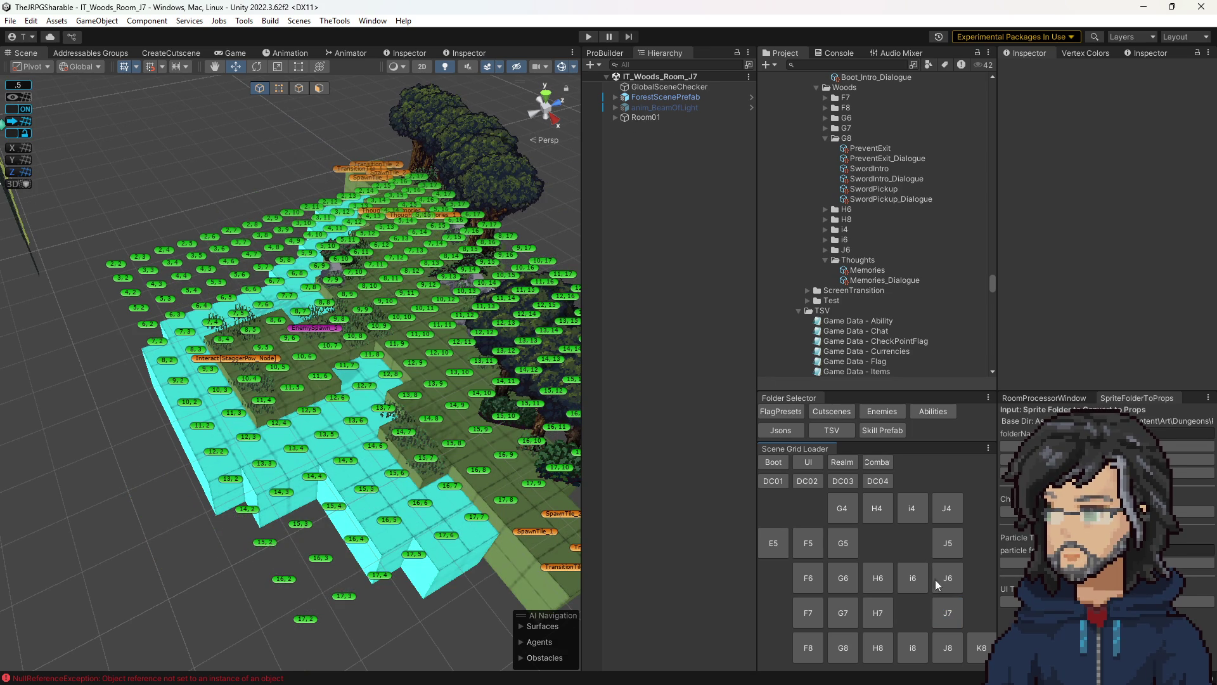
left_click(946, 641)
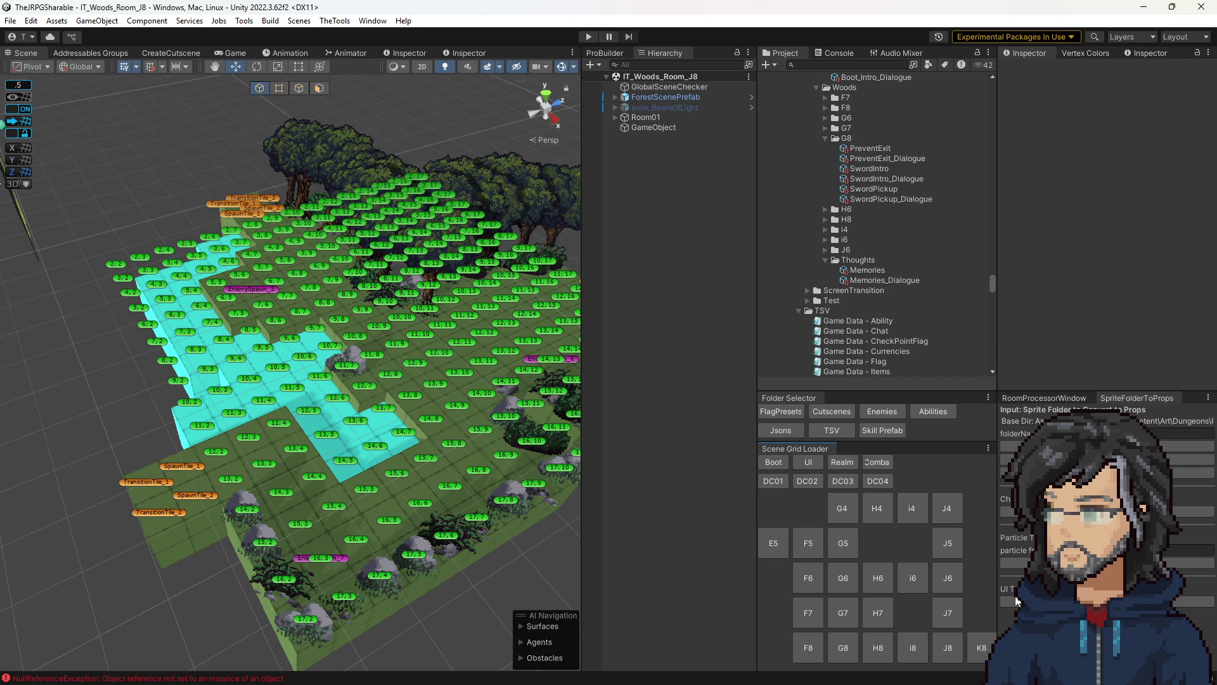
left_click(982, 647)
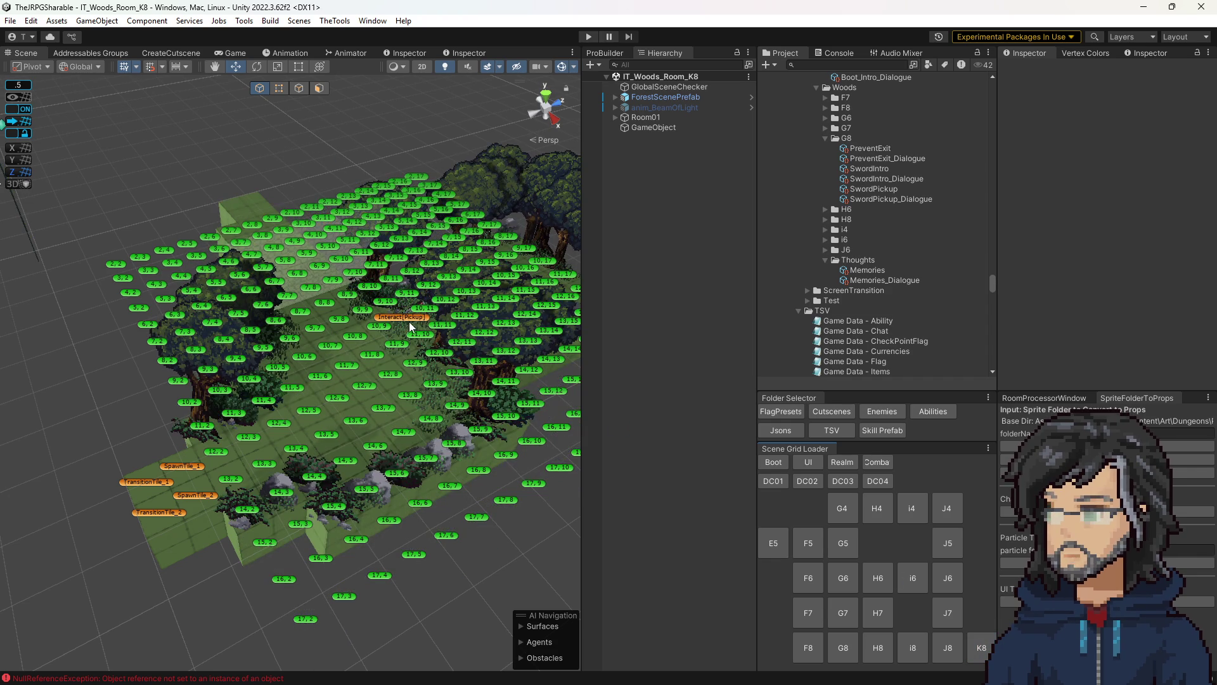
left_click(409, 327)
left_click(655, 402)
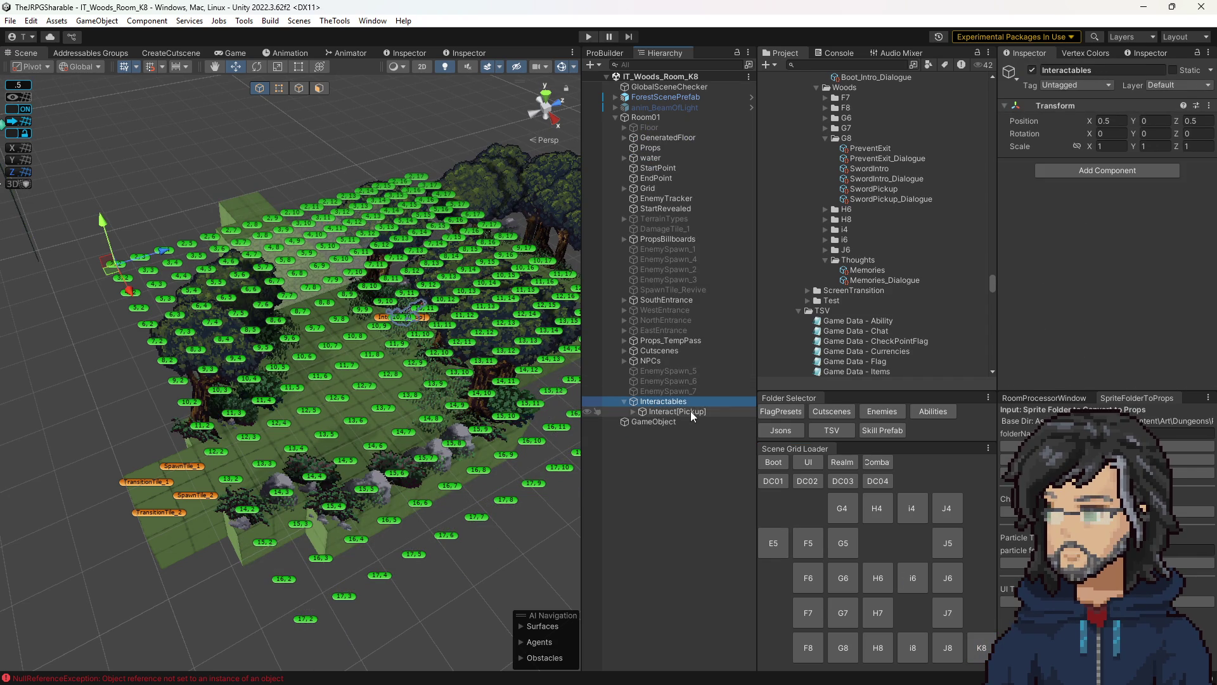
- Delete the Interactables group from K8 and save before switching to J8
left_click(663, 427)
left_click(676, 402)
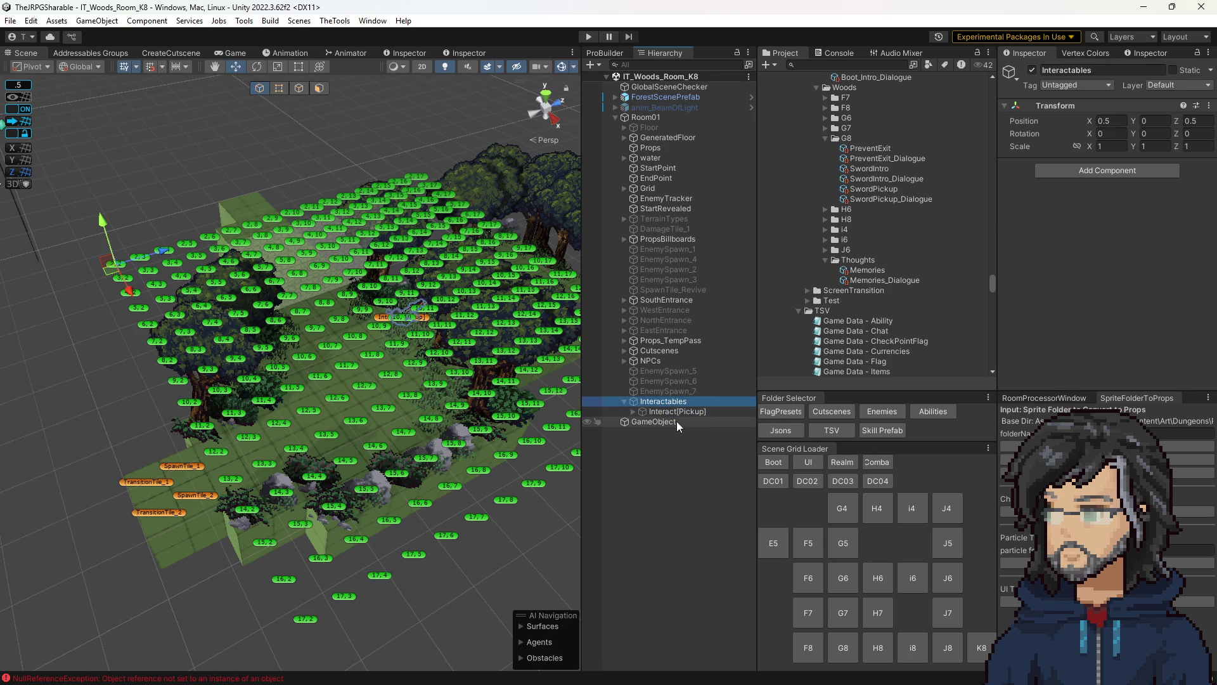
key("Delete")
left_click(948, 647)
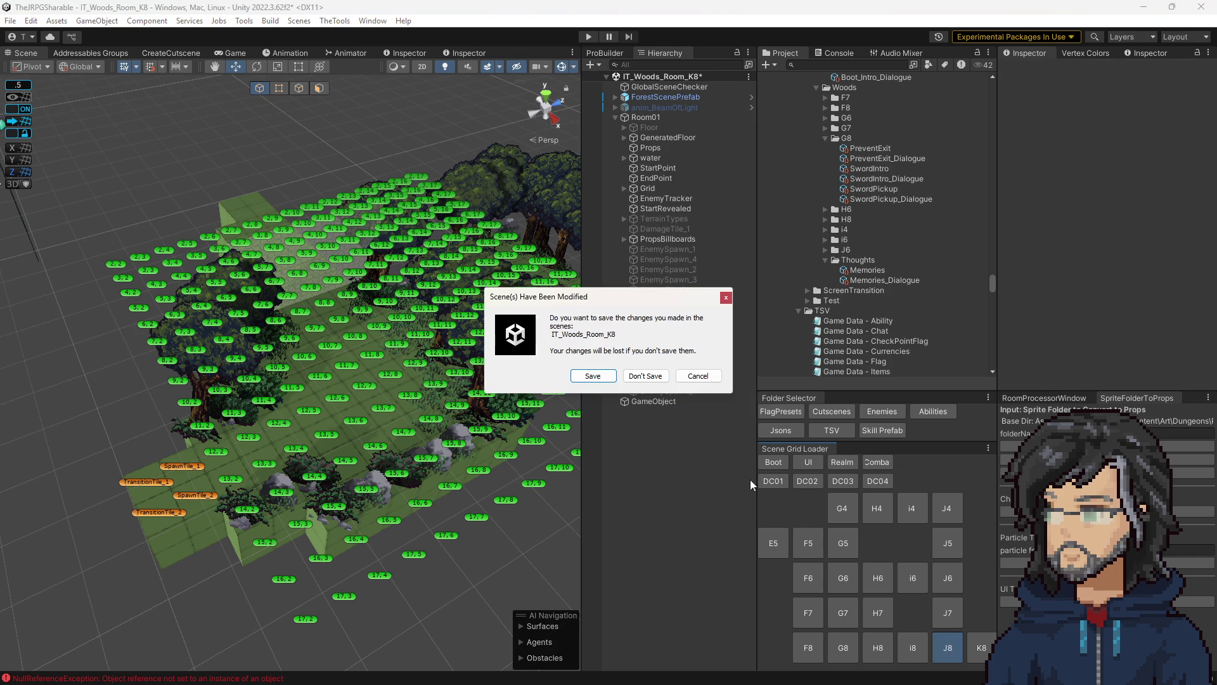
left_click(612, 378)
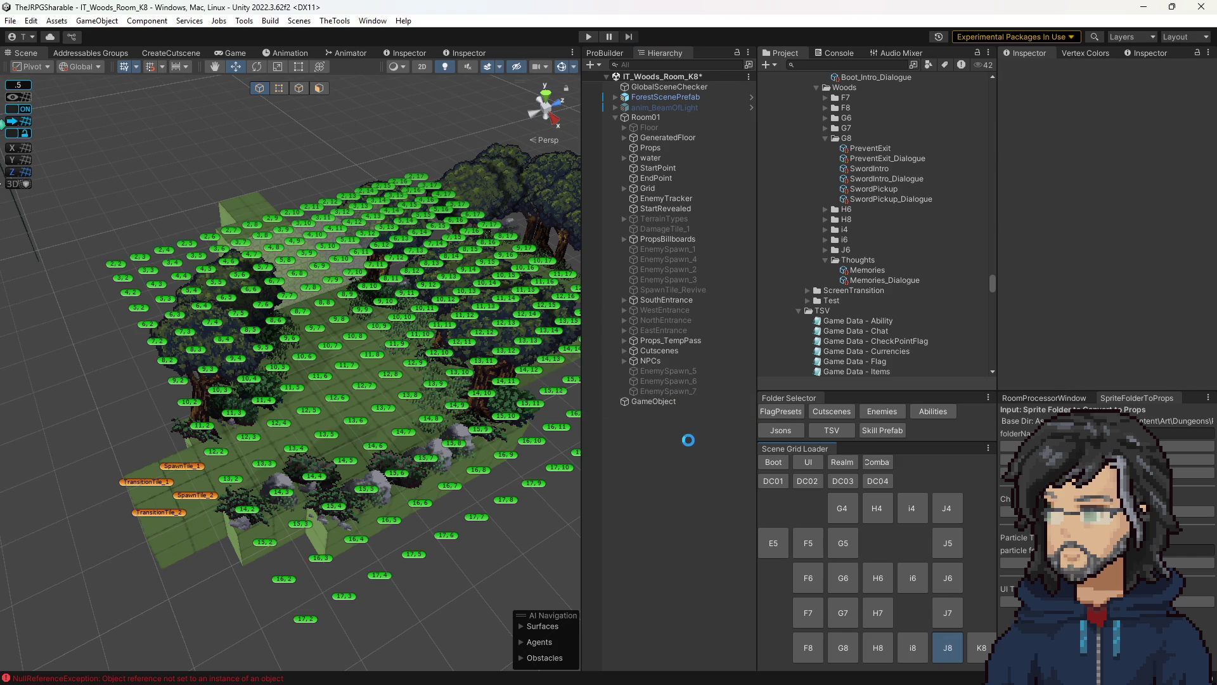
- Copy G8's Interact[Read]_1 sword pickup into J8 and nest it under Room01
left_click(647, 118)
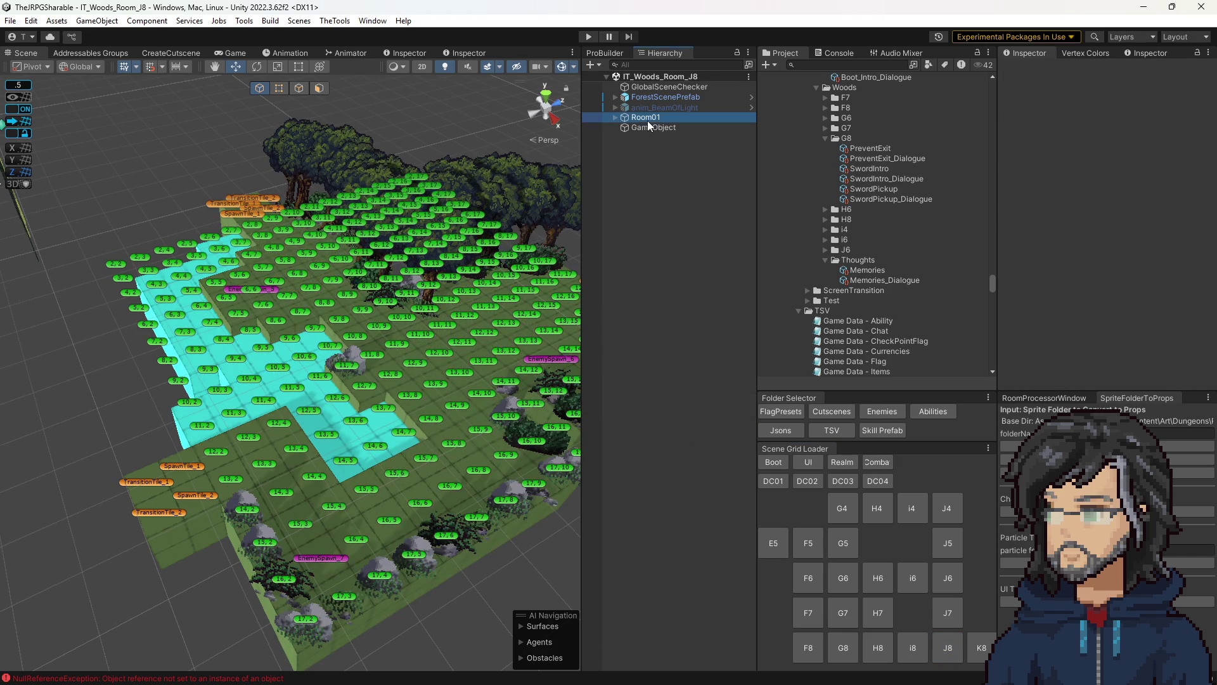
left_click(843, 648)
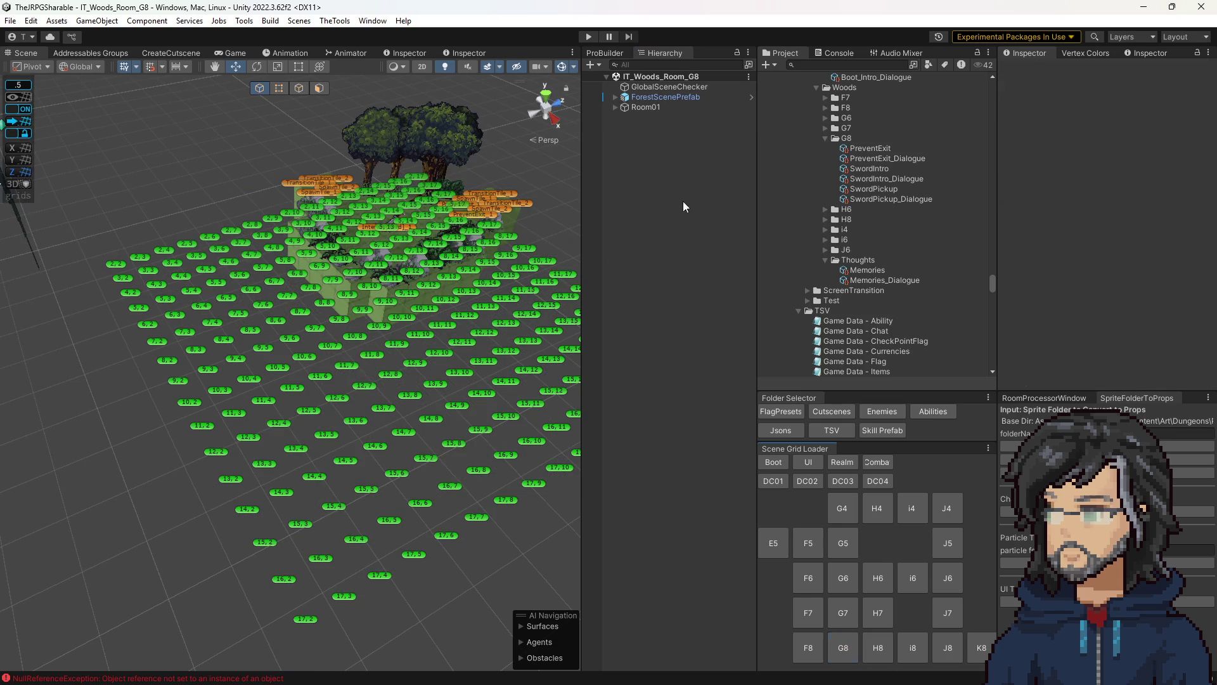
left_click(407, 229)
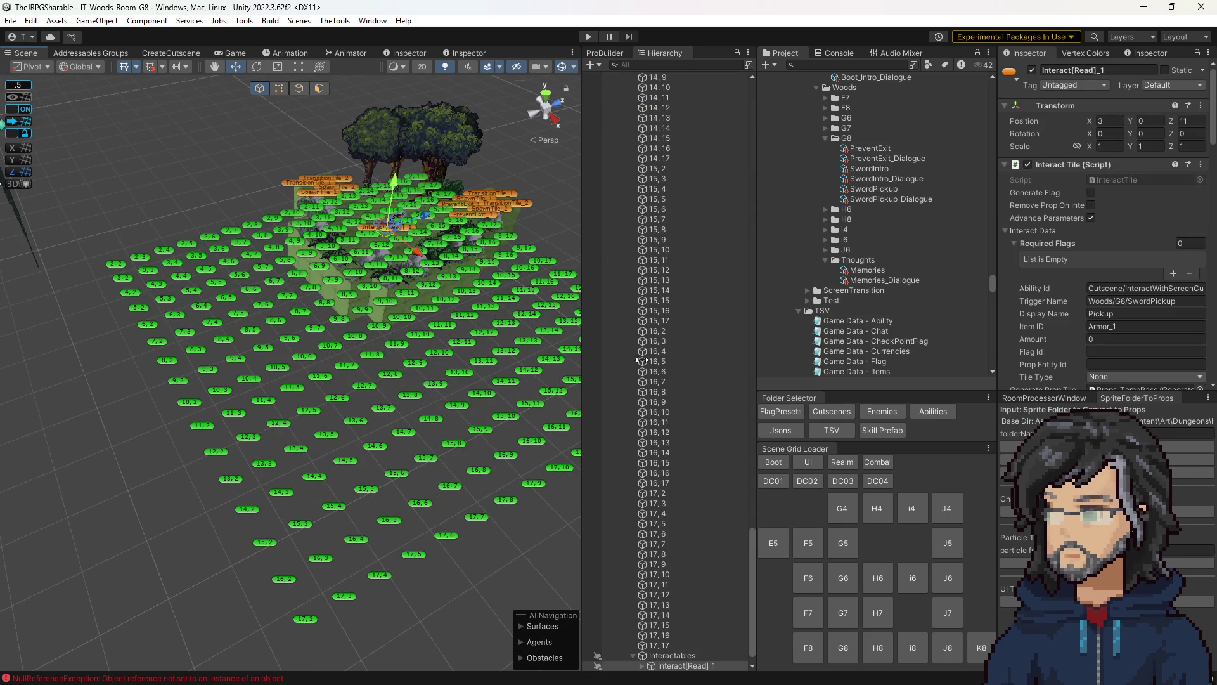
left_click(941, 653)
left_click(634, 138)
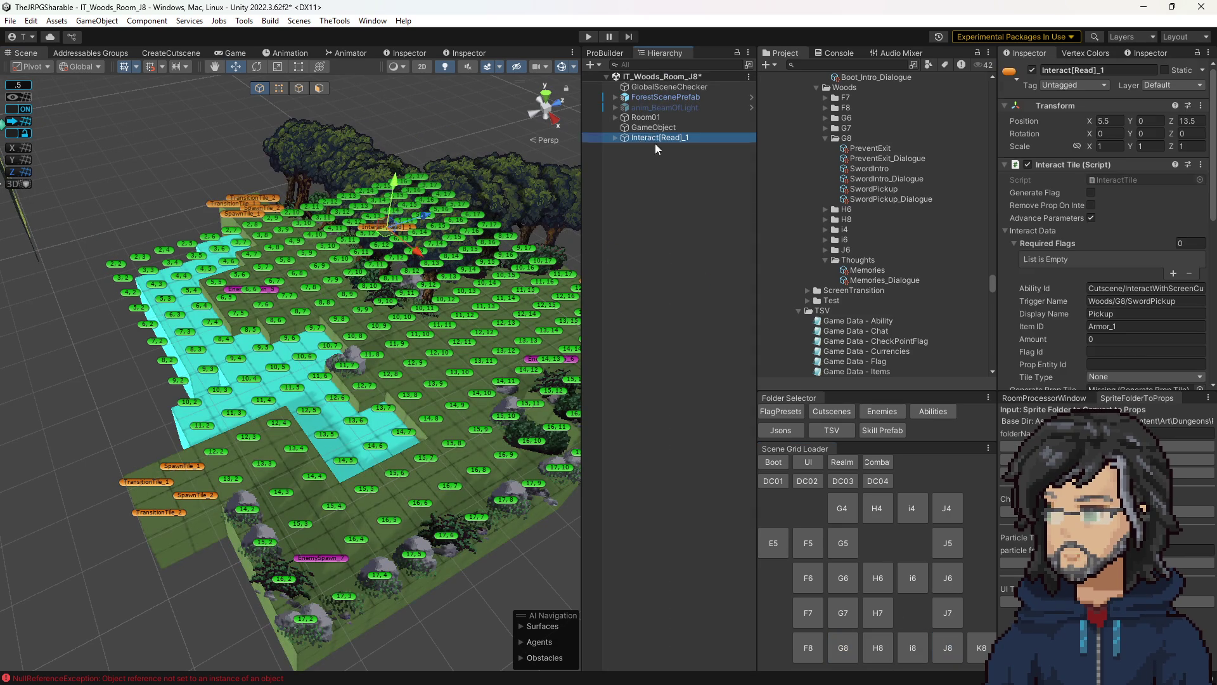
left_click_drag(634, 138, 644, 116)
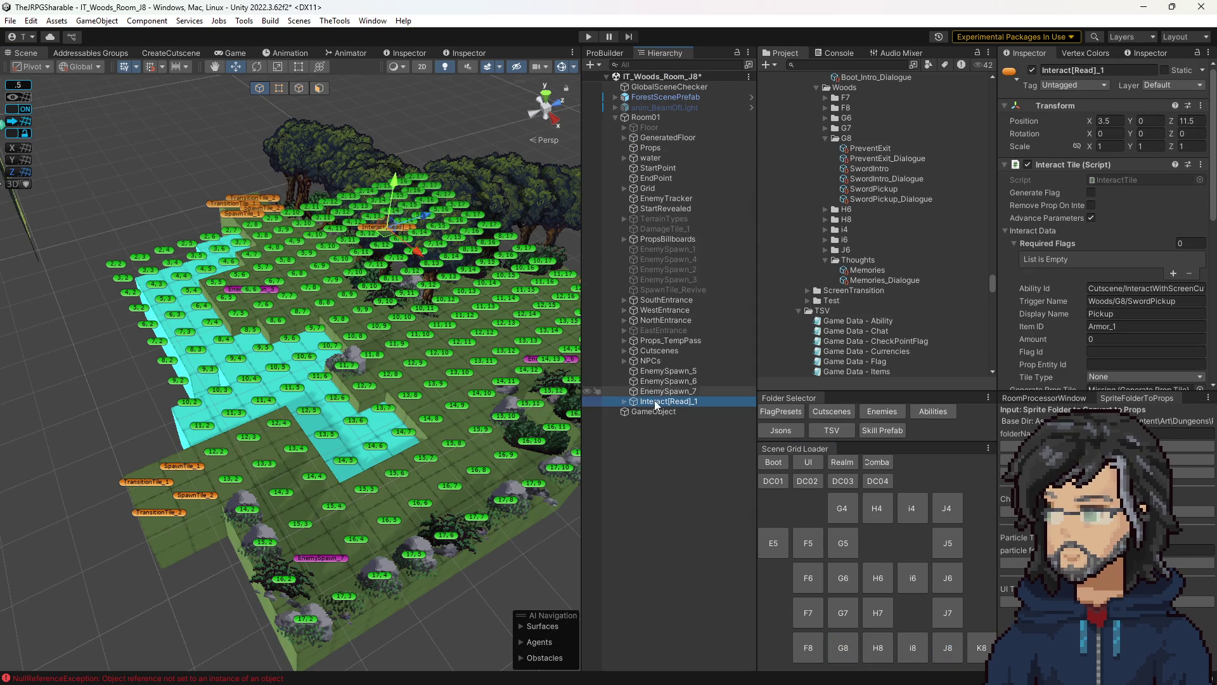
- Move the J8 pickup to position 8.5, 0, 7.5 and select neighbouring tile 10,8
mouse_move(390, 246)
left_mouse_down()
mouse_move(408, 348)
mouse_move(389, 337)
mouse_move(471, 332)
mouse_move(335, 422)
mouse_move(372, 444)
left_mouse_up()
scroll(470, 332, "up", 5)
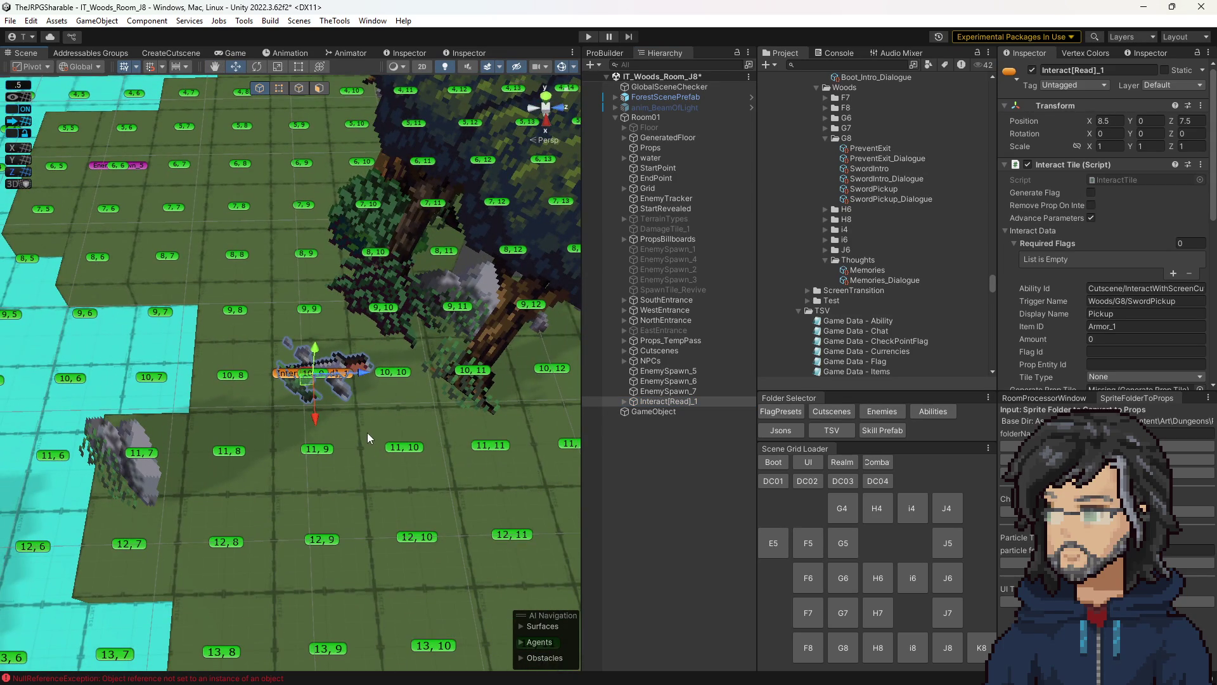
left_click(223, 374)
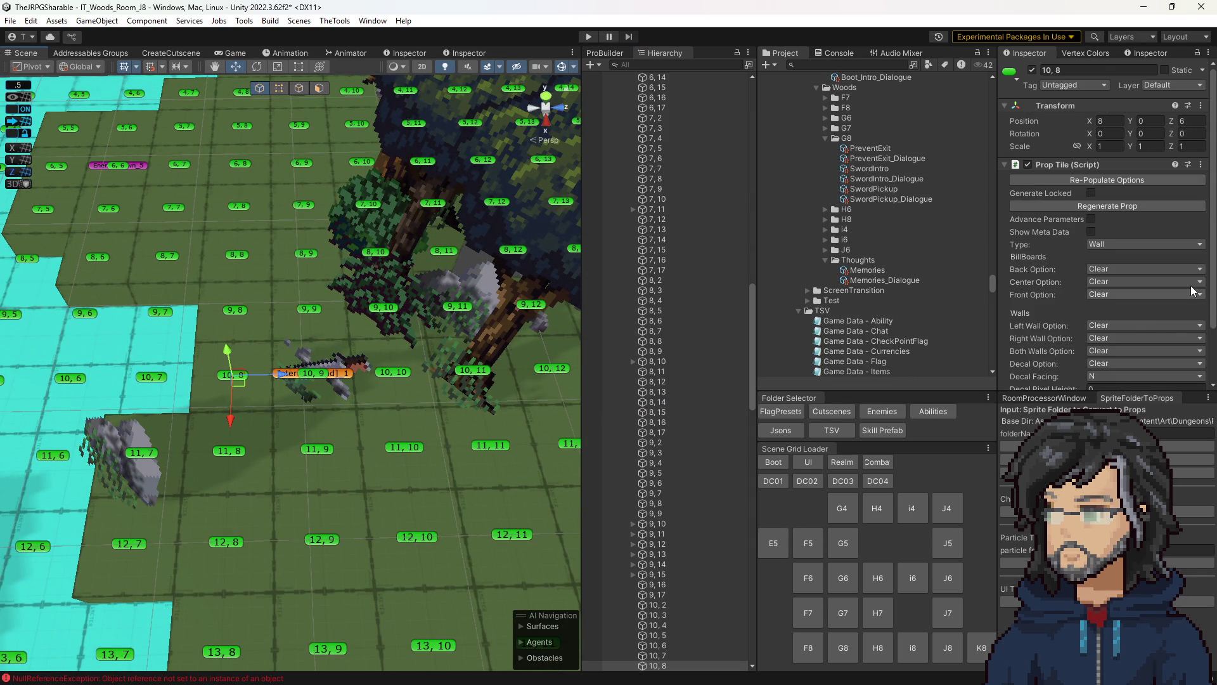
- Show tile 10,8's metadata and set its Generated Prop Type to B
scroll(1128, 314, "down", 2)
left_click(1097, 168)
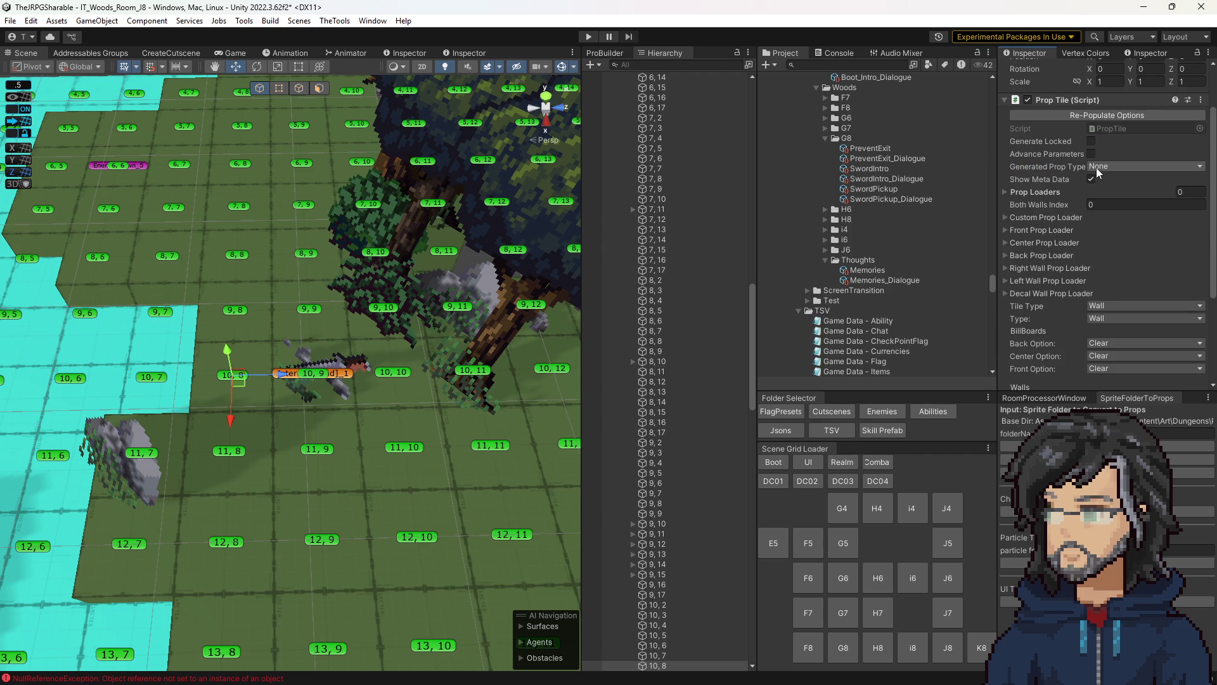
left_click(1094, 180)
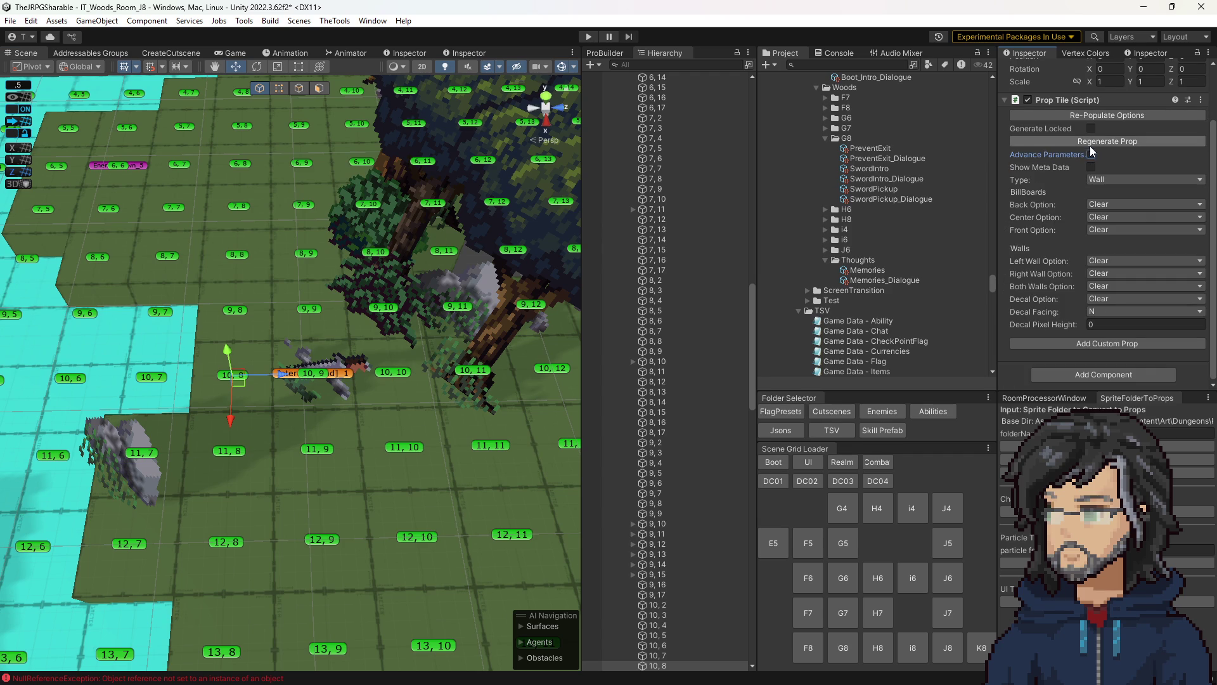
left_click(1093, 167)
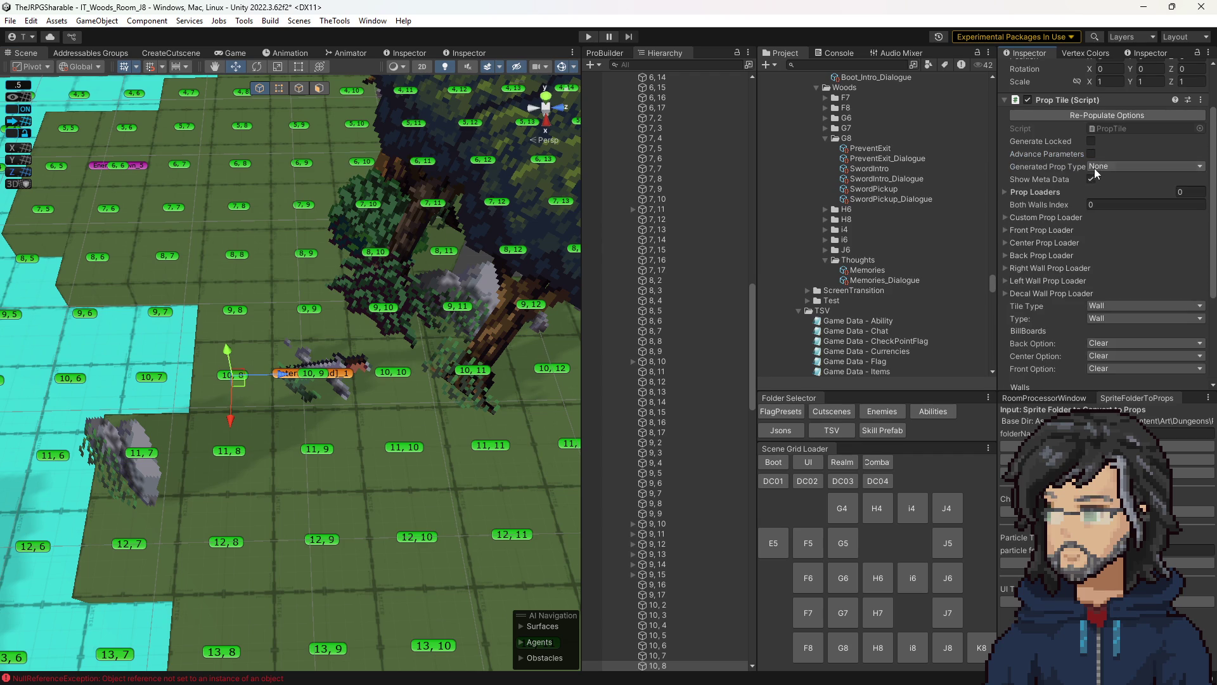
left_click(1094, 168)
left_click(1126, 235)
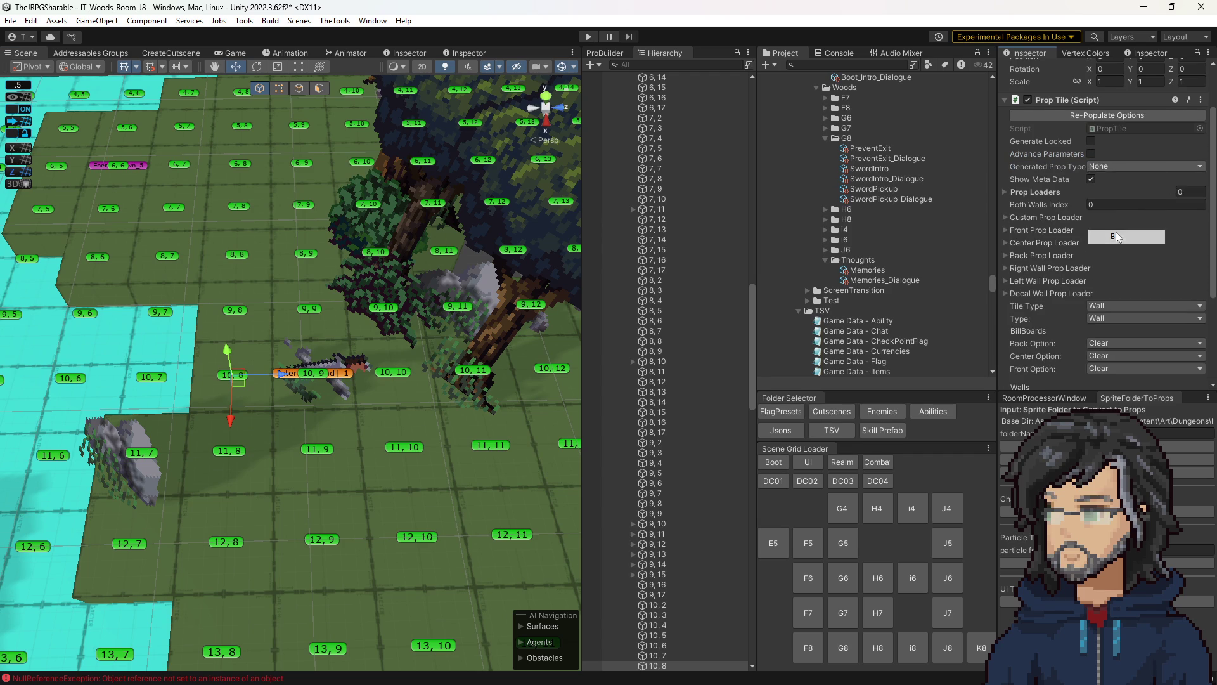
left_click(1092, 178)
- Try regenerating tile 10,8's props, undo them, and confirm the Interact[Pickup] rename
left_click(1090, 138)
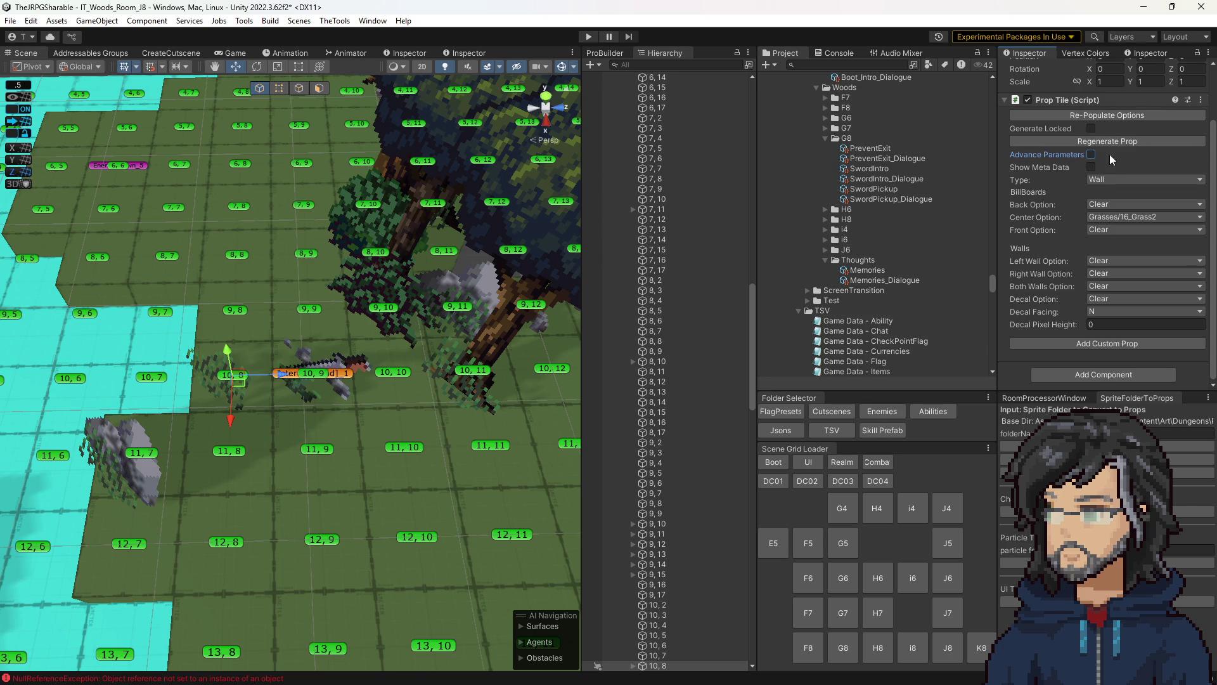
left_click(1125, 142)
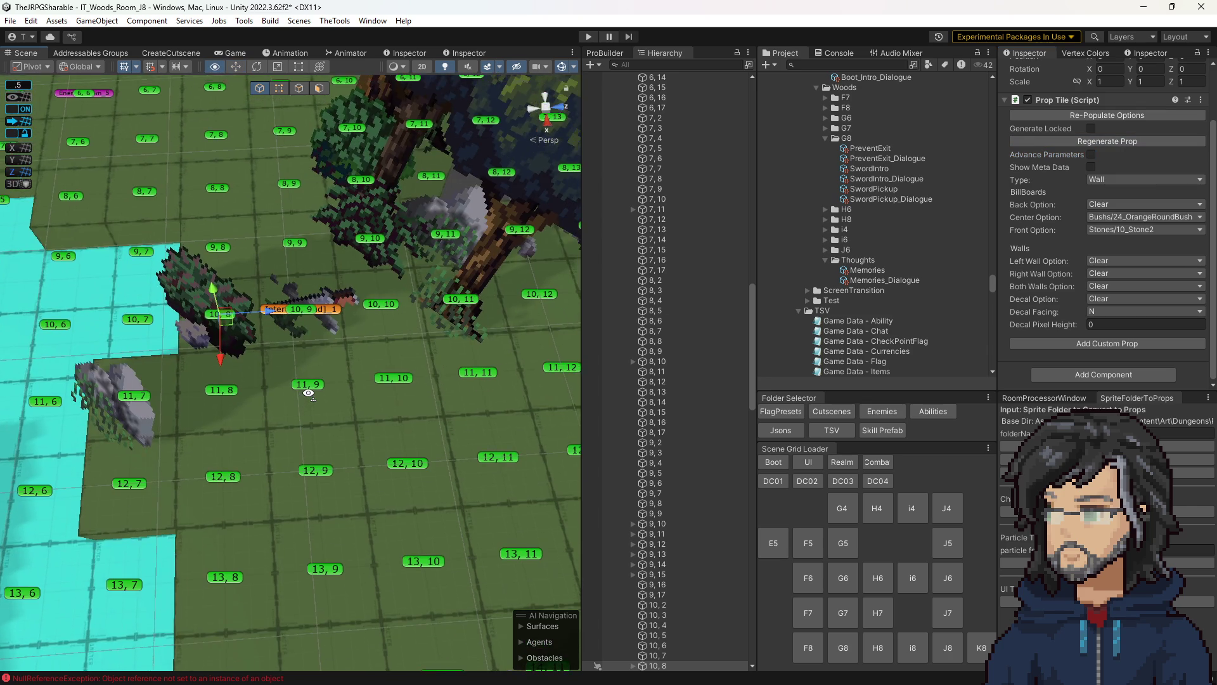
left_click_drag(273, 356, 361, 363)
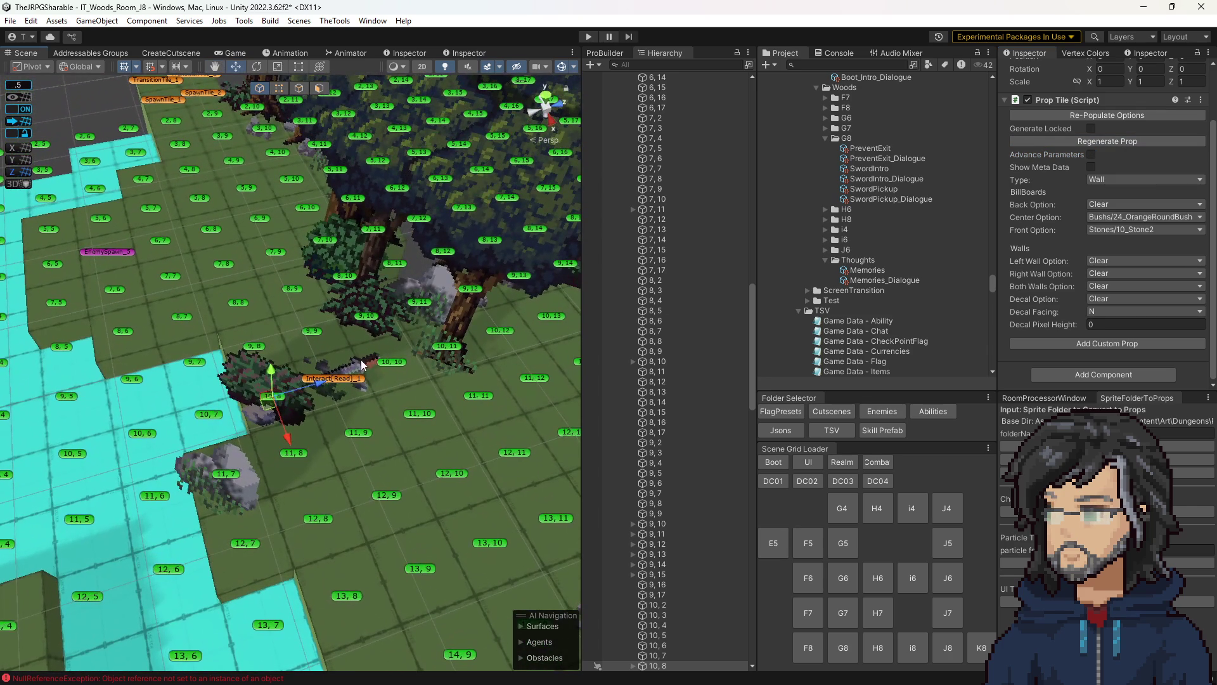
left_click(1116, 138)
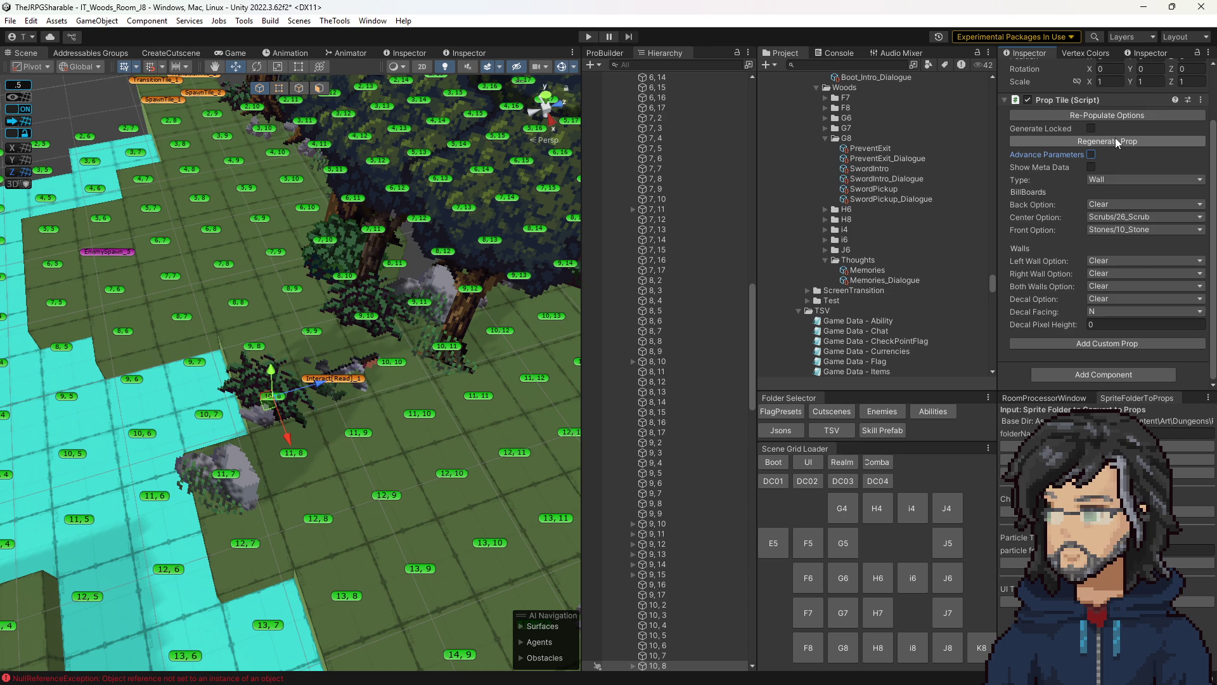
key("f")
left_click_drag(253, 381, 293, 384)
scroll(293, 384, "down", 5)
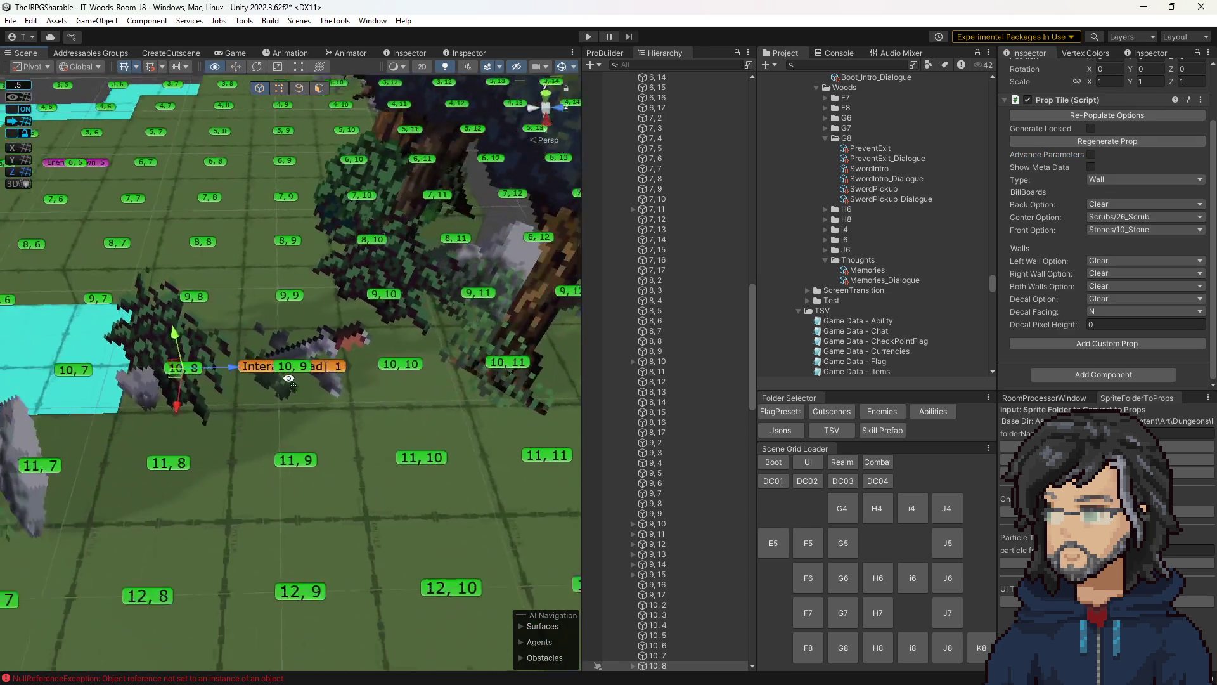
key("ctrl+z")
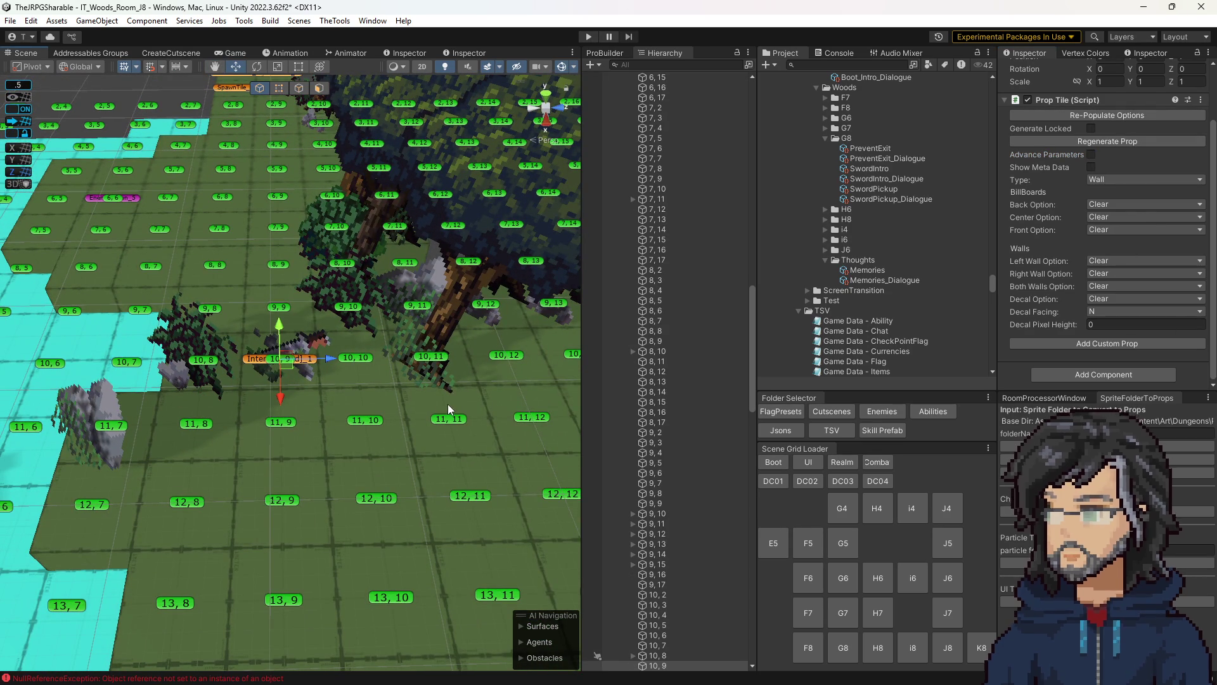
scroll(448, 405, "down", 3)
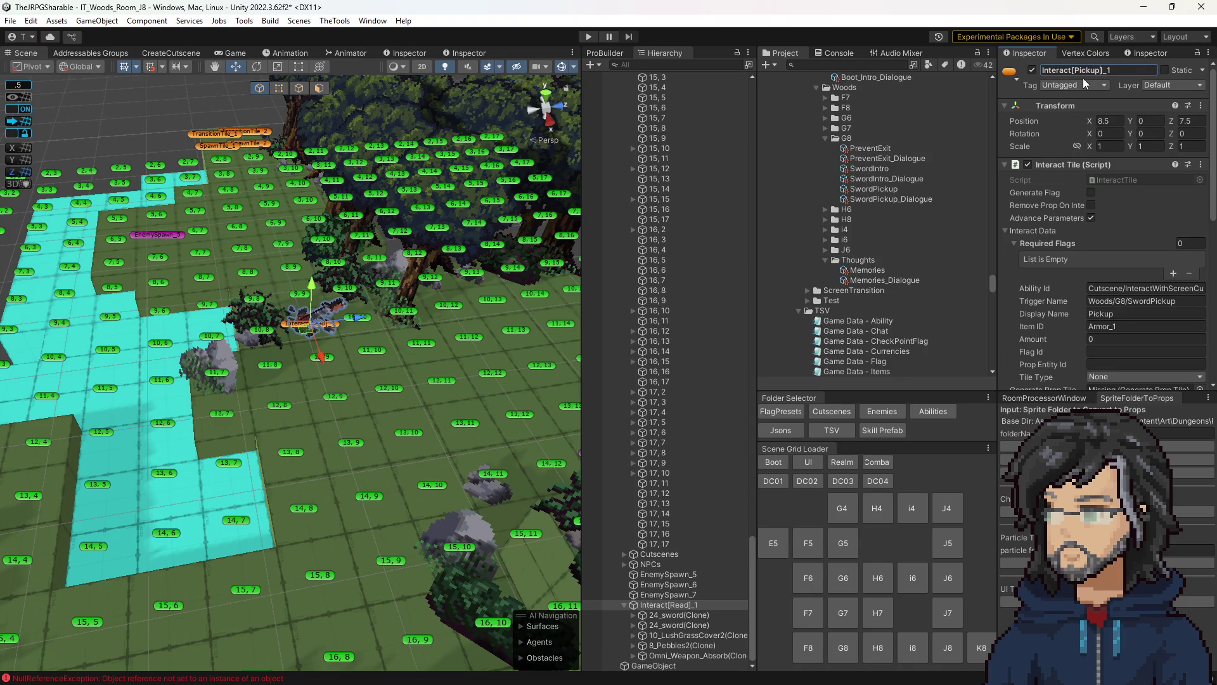
type("Interact[Pickup]")
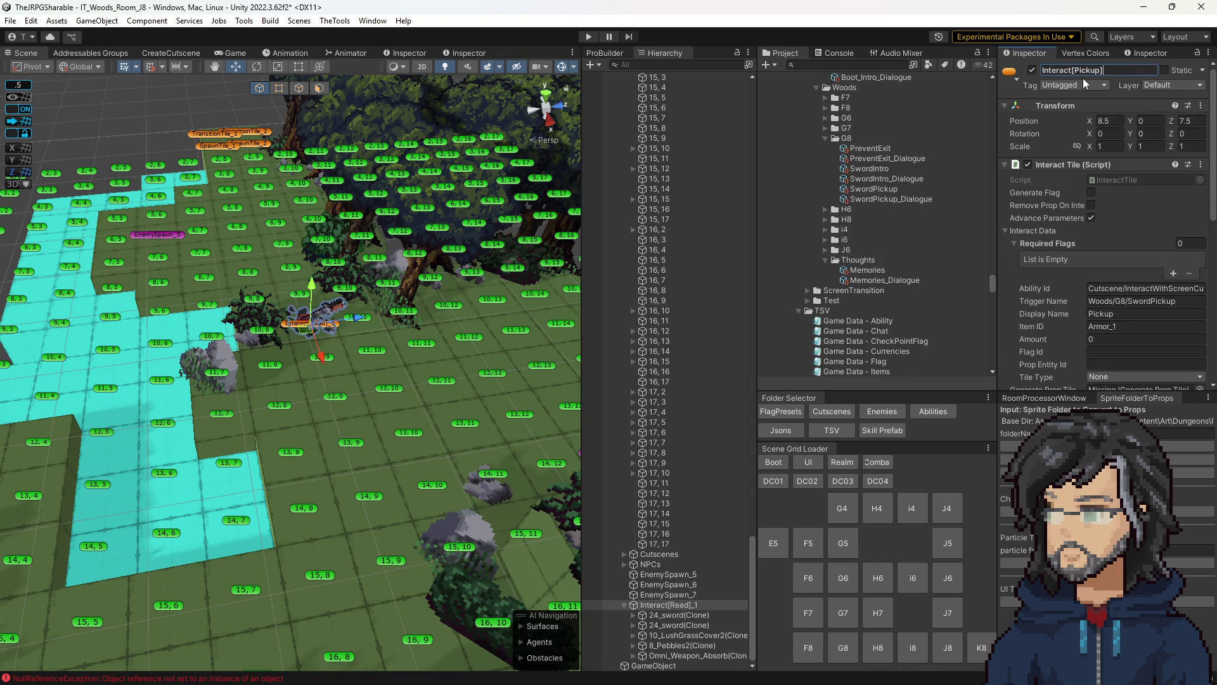
key("Return")
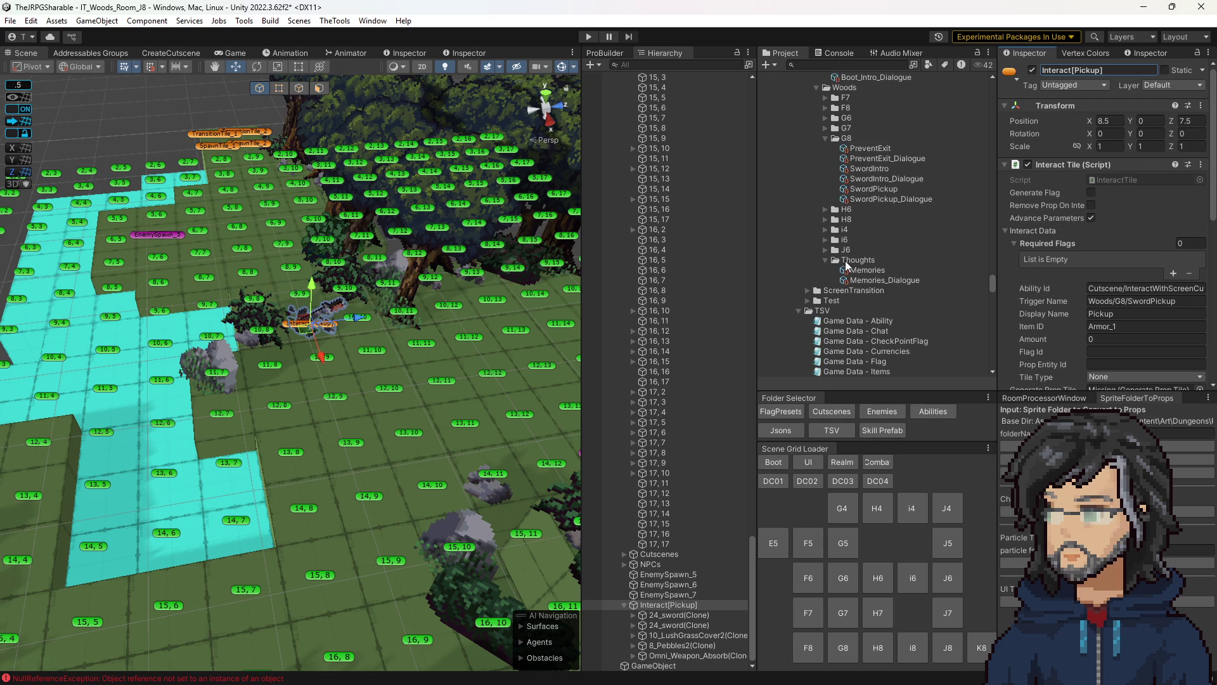
- In the cutscene creation form, set Room to J8 and begin the sequence name
left_click(171, 52)
left_click(192, 78)
left_click(172, 89)
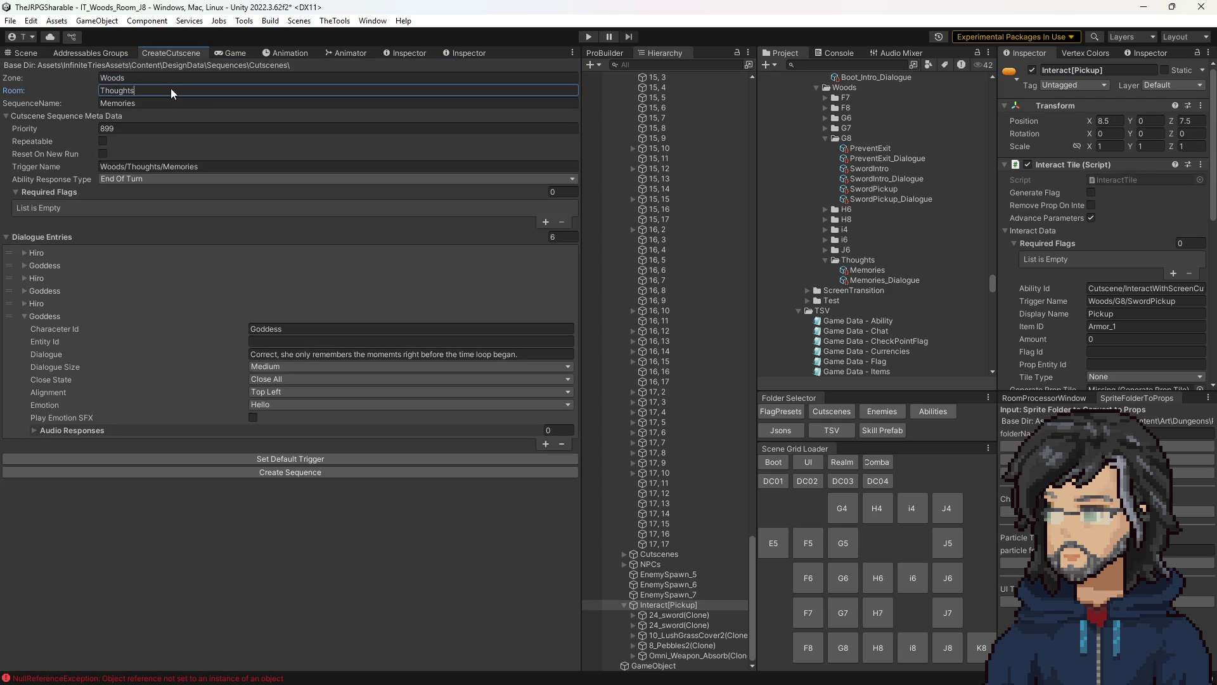
type("J")
type("8")
key("Tab")
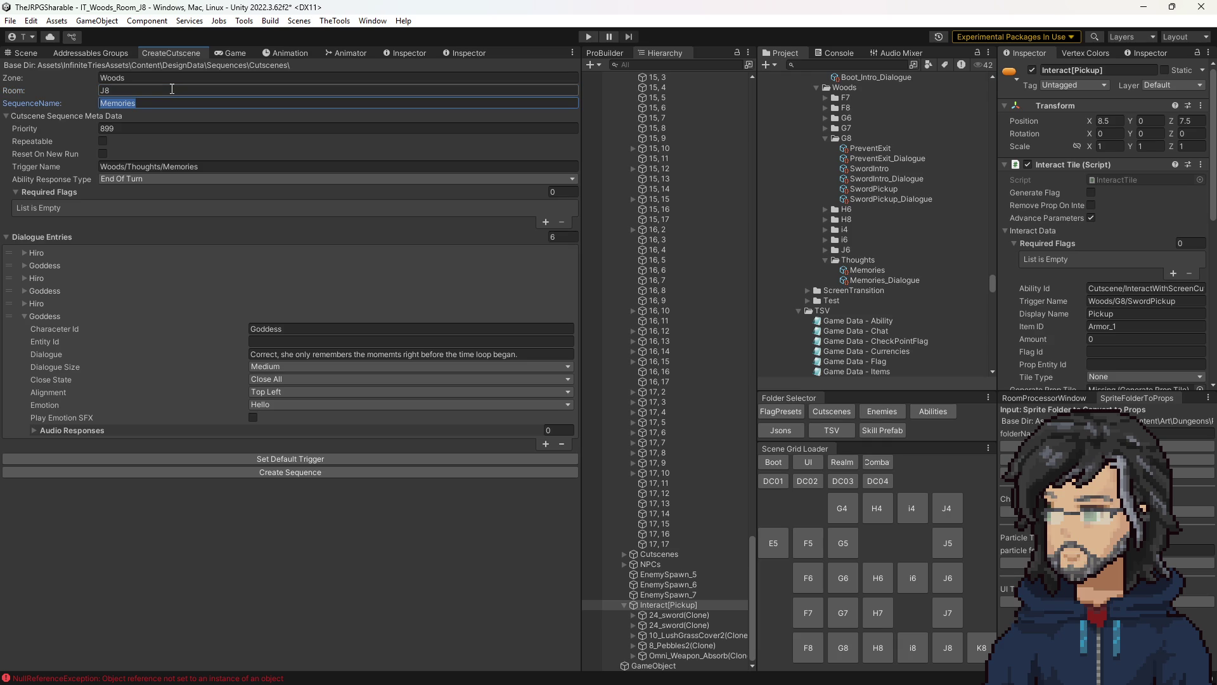
type("Wa")
type("Staff_Pickup")
- Fill the default trigger, clear all dialogue entries, set Ability Response None and priority 999
left_click(316, 458)
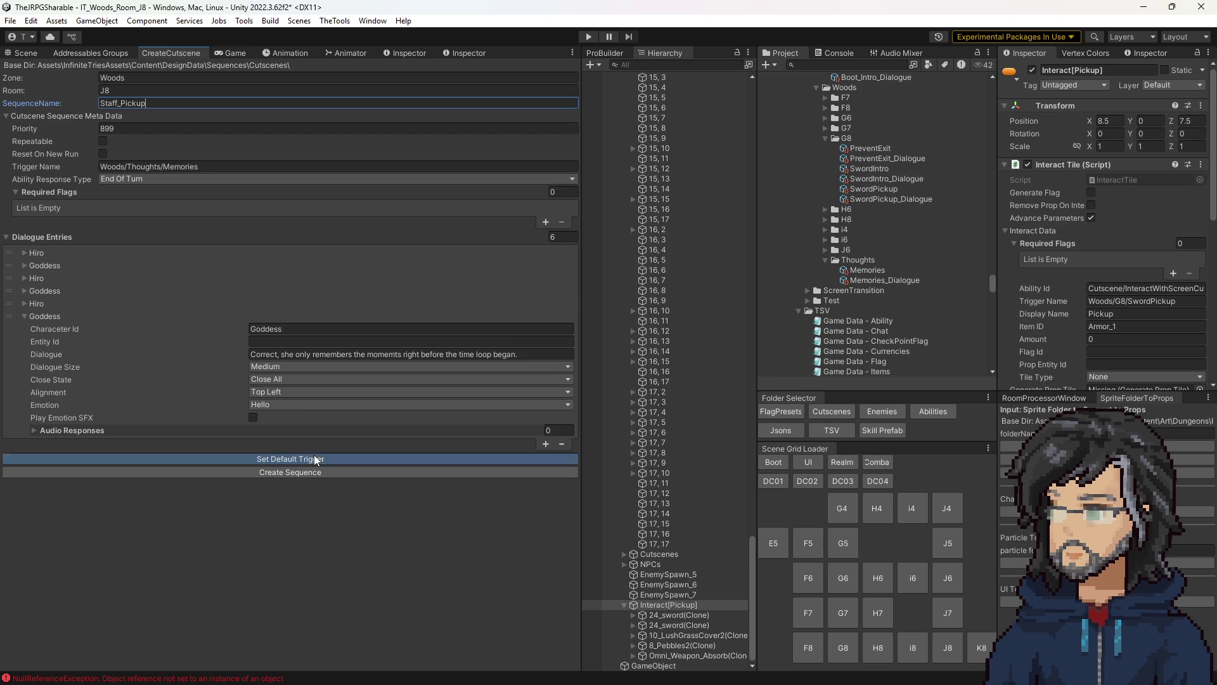
left_click(560, 236)
type("0")
key("Return")
left_click(149, 179)
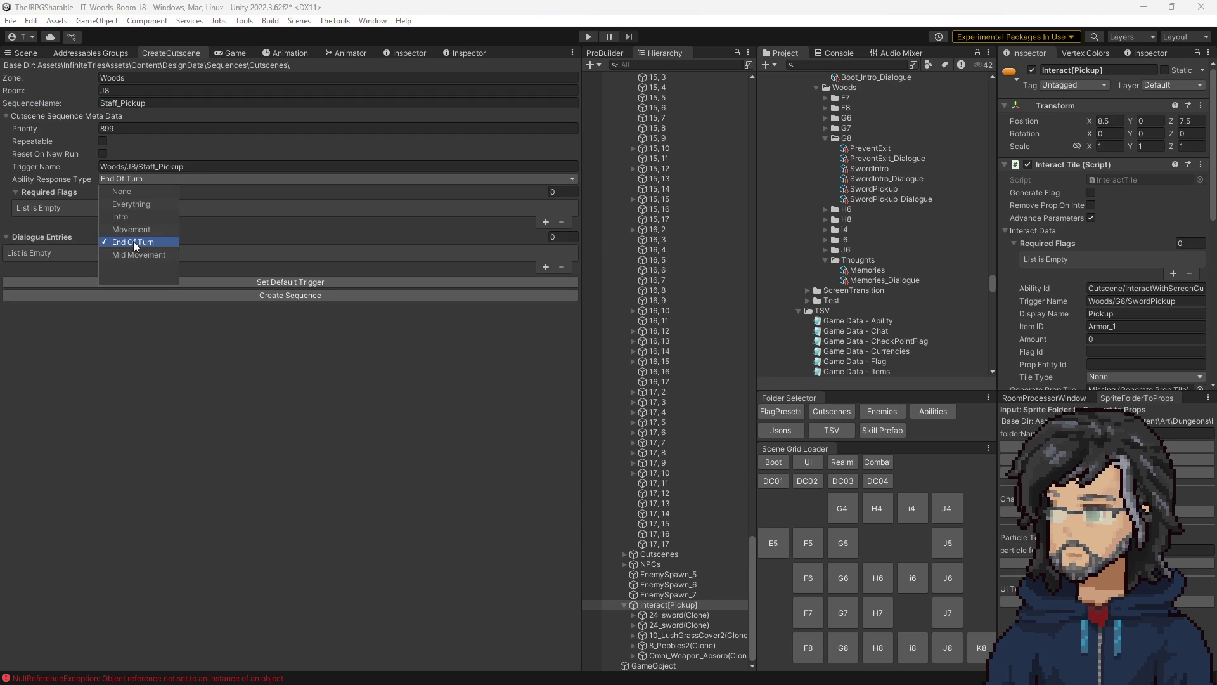
left_click(127, 190)
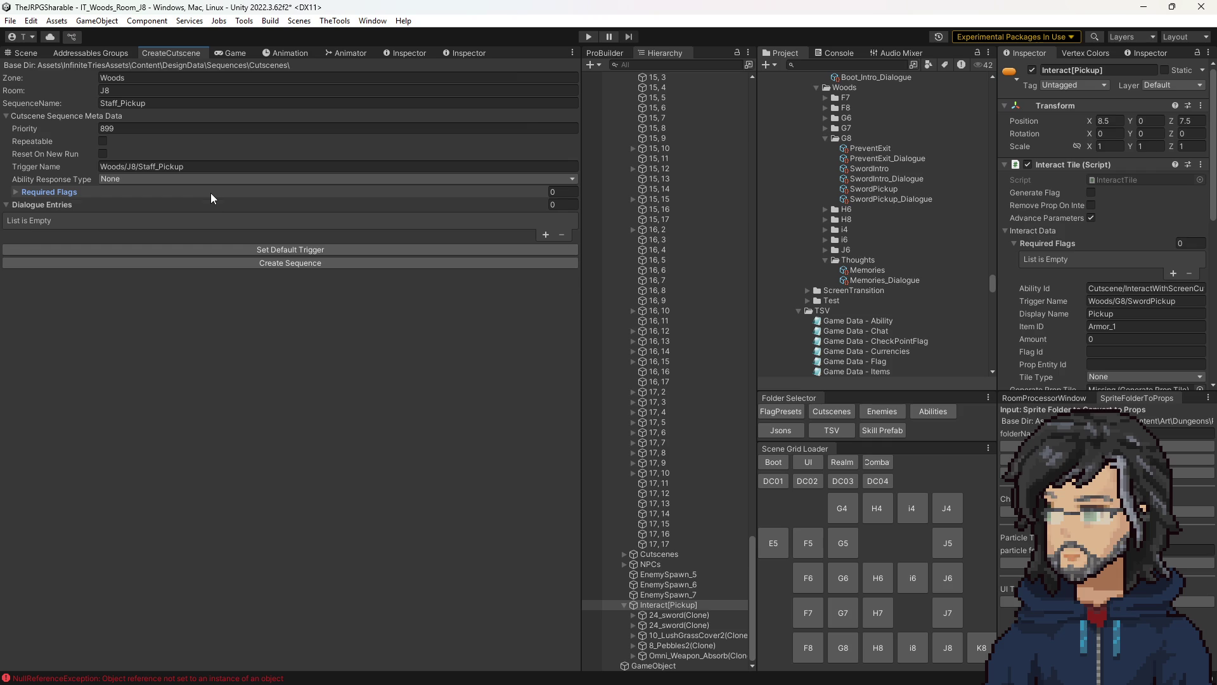
left_click(212, 194)
left_click(107, 128)
type("999")
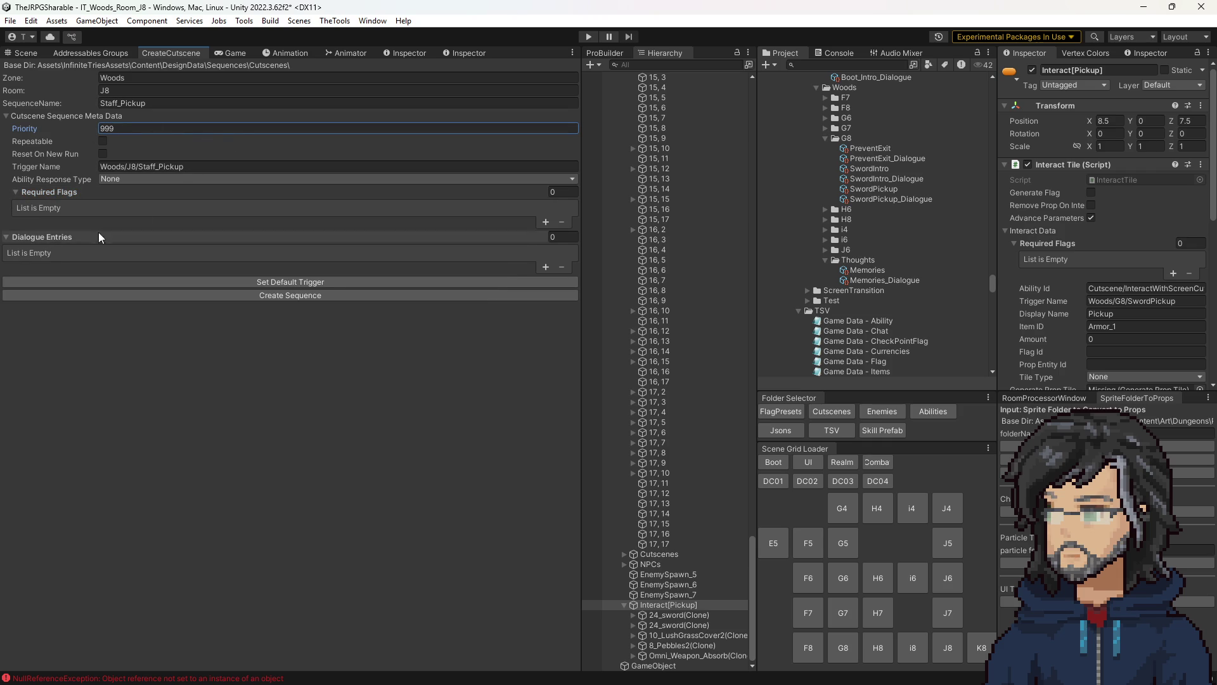
- Reapply the Woods/J8/Staff_Pickup trigger, create the sequence, and inspect the new J8 asset
left_click(264, 282)
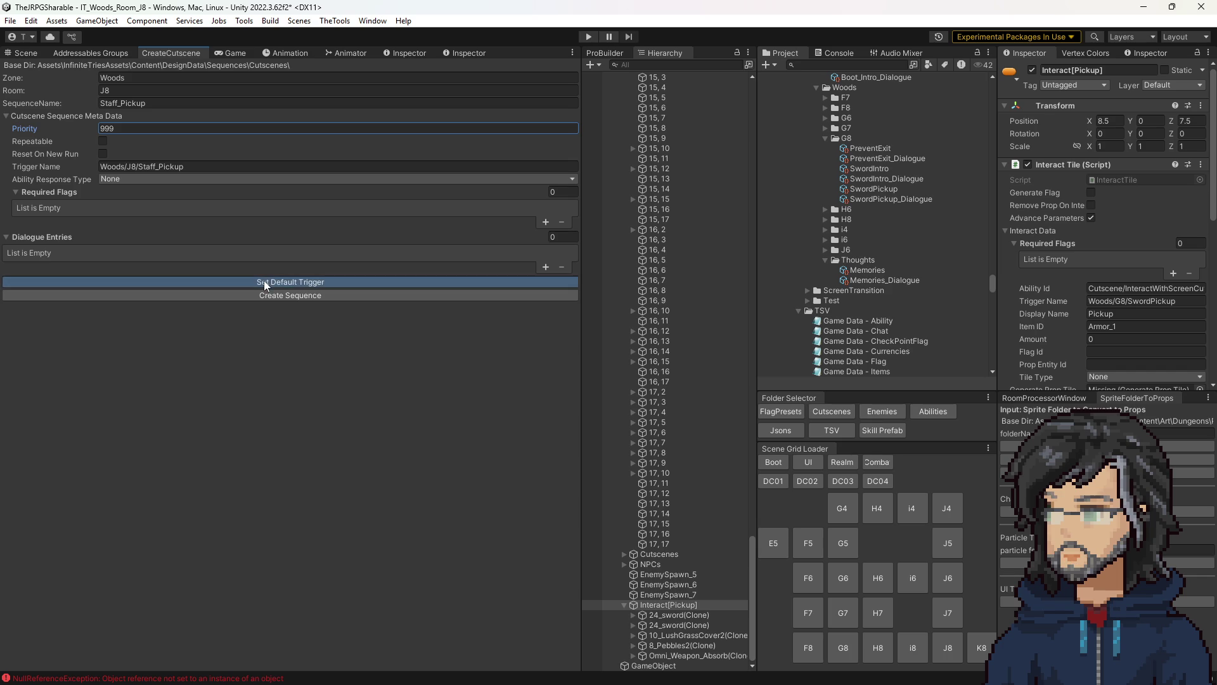
left_click(269, 295)
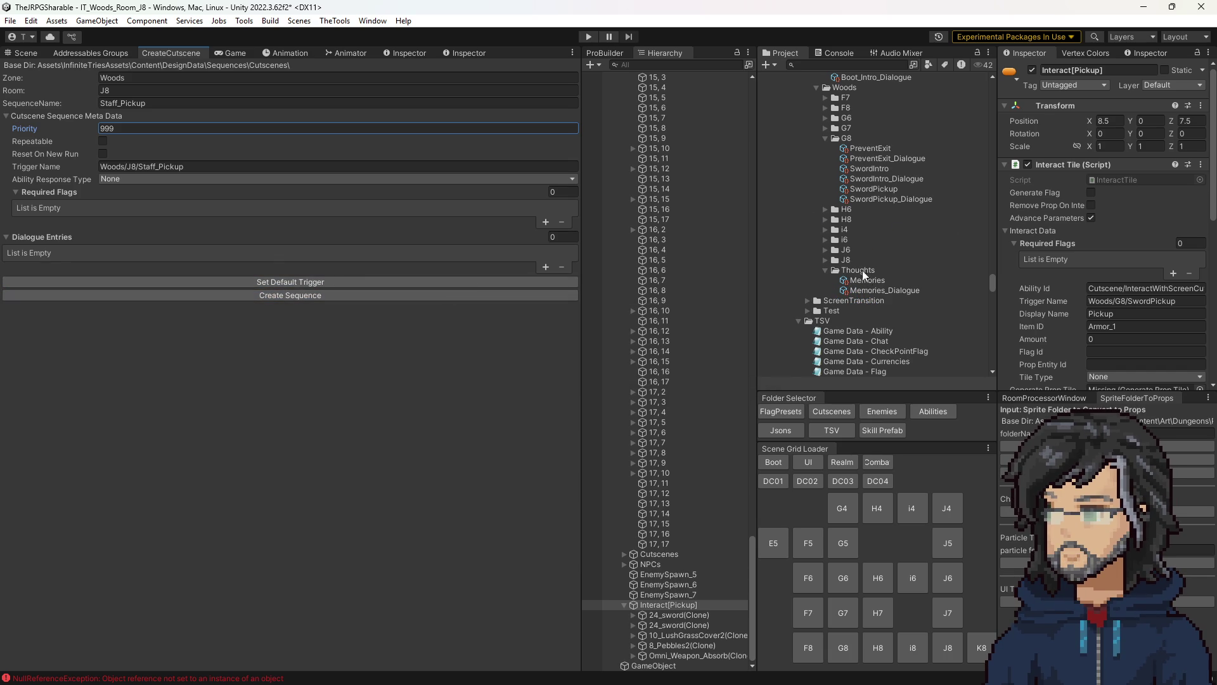
left_click(826, 259)
left_click(872, 270)
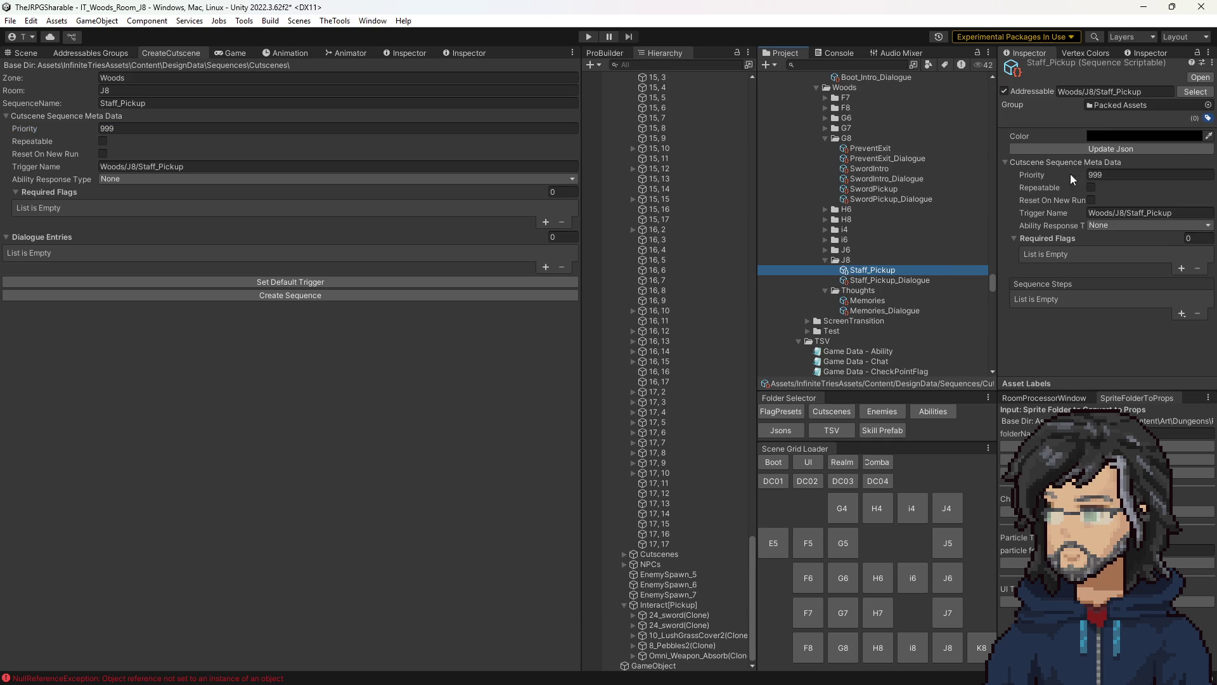
- Set the Interact[Pickup] tile's Trigger Name to Woods/J8/Staff_Pickup
left_click(25, 52)
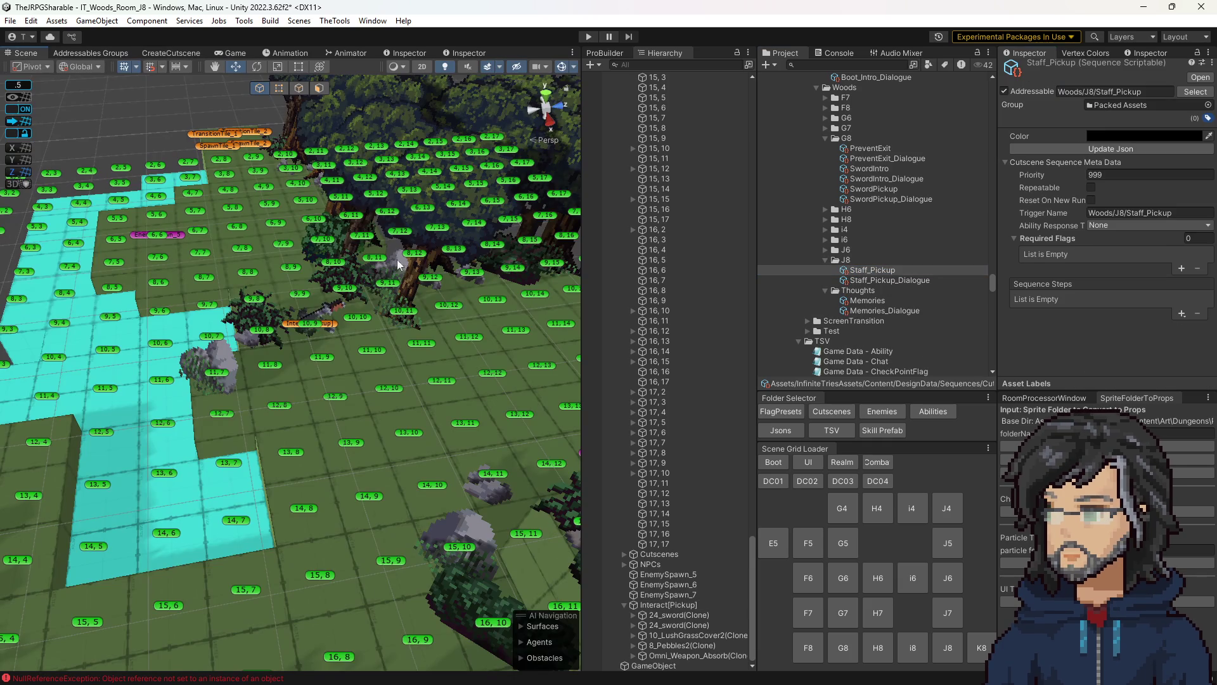
left_click(337, 326)
left_click(1141, 300)
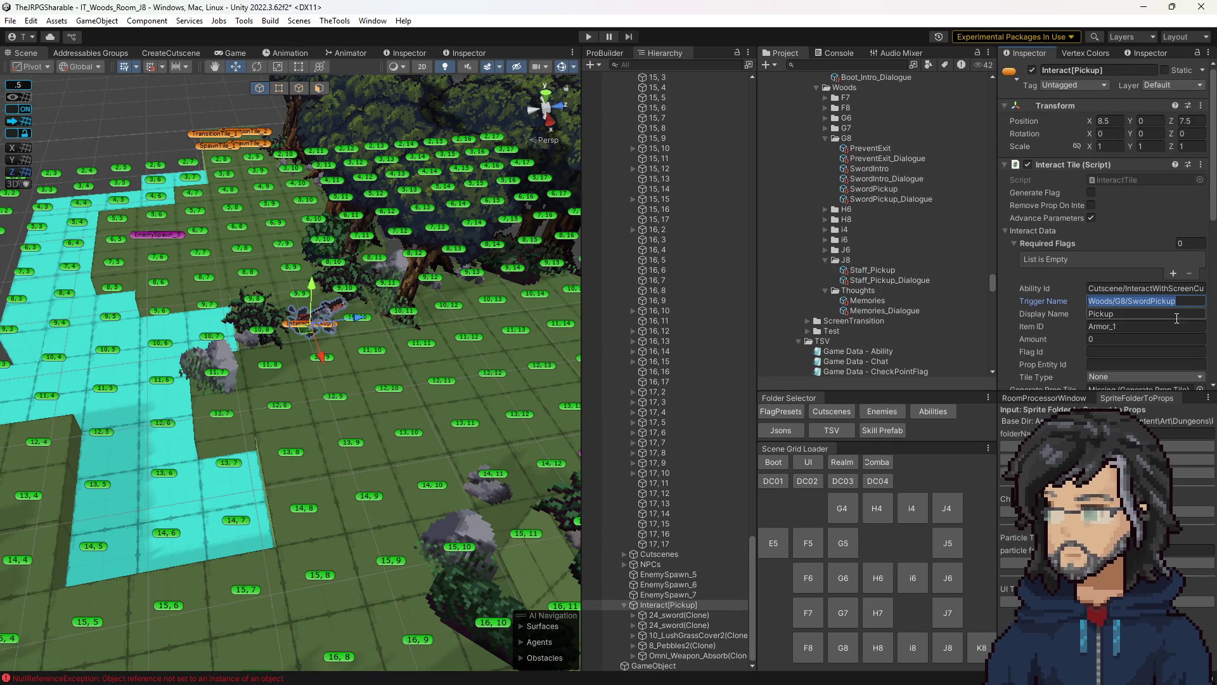
type("Woods/J8/Staff_Pickup")
scroll(1135, 329, "down", 4)
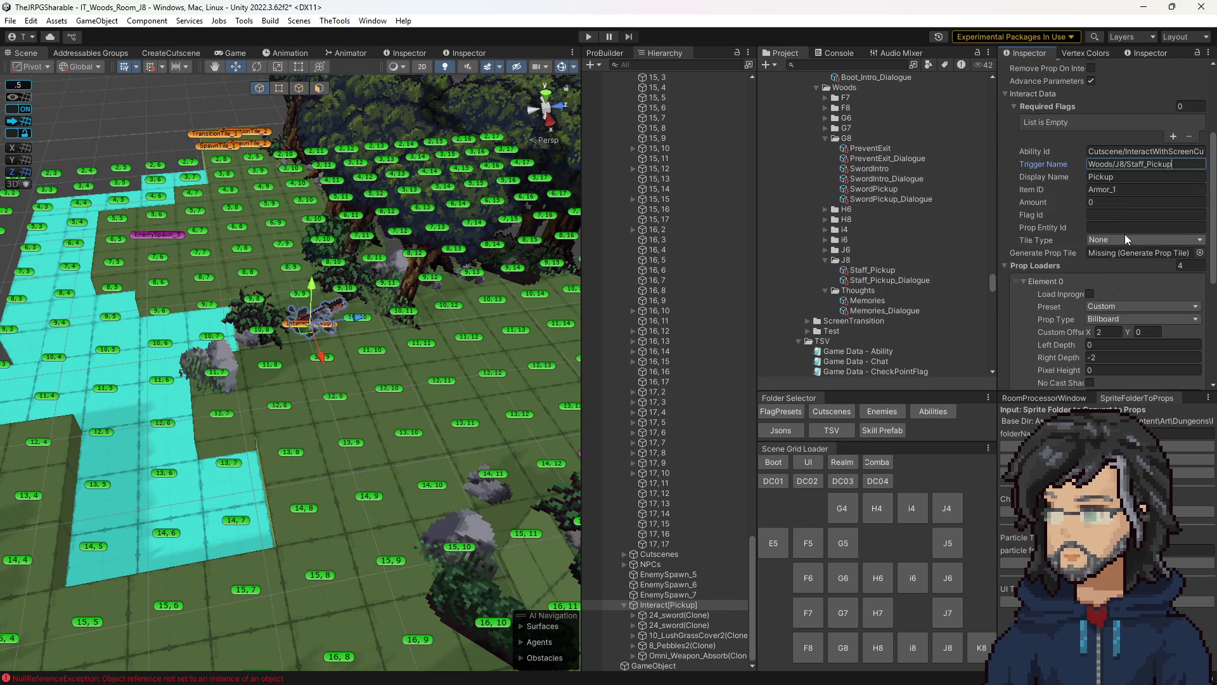
scroll(1114, 293, "up", 5)
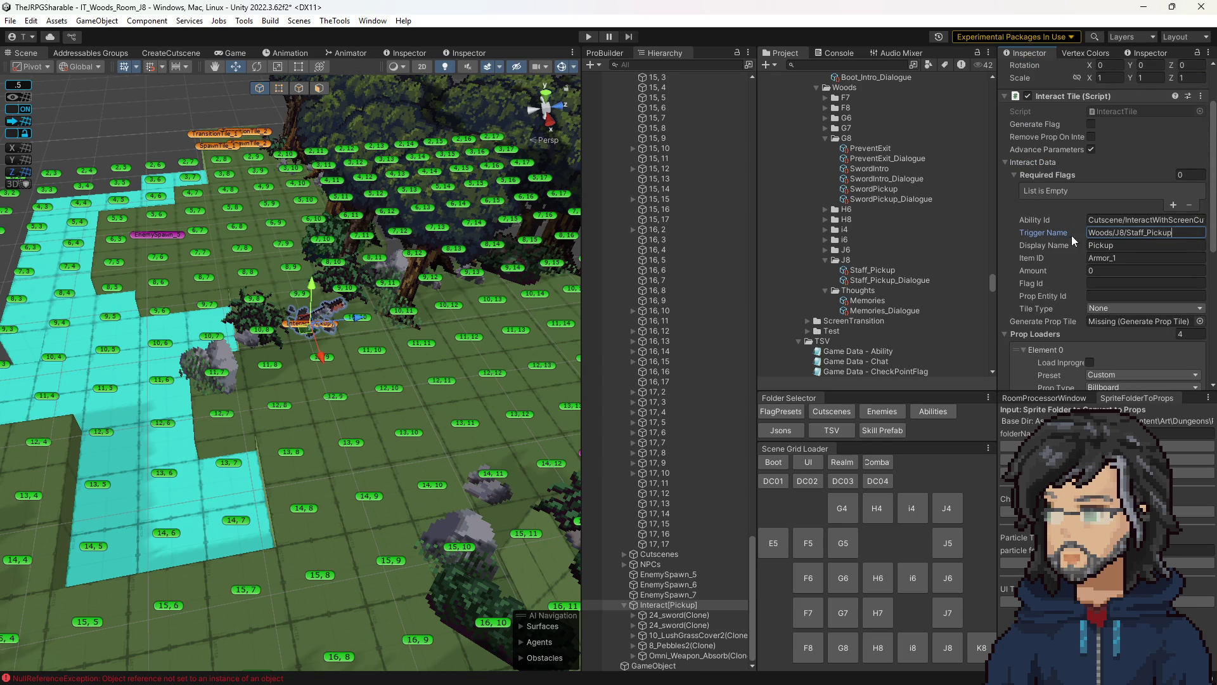
scroll(1096, 290, "down", 8)
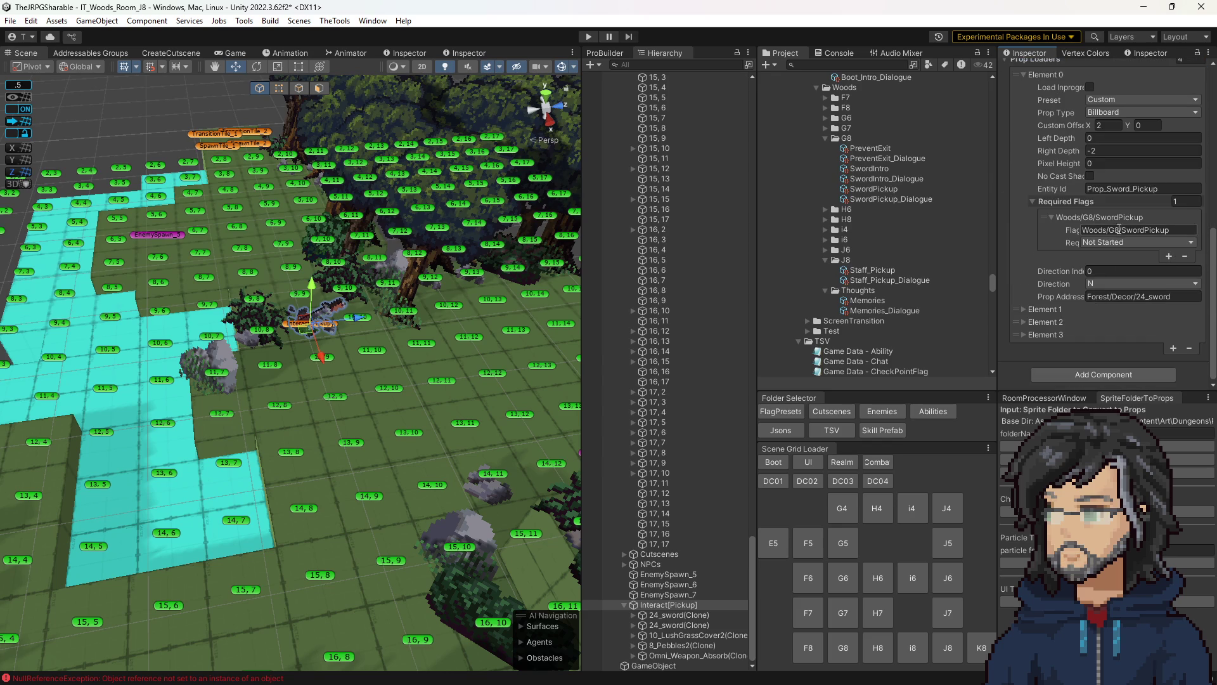
- Set the sword prop loader's Required Flag Id to Woods/J8/Staff_Pickup and frame the tile
left_click(1119, 229)
type("Woods/J8/Staff_Pickup")
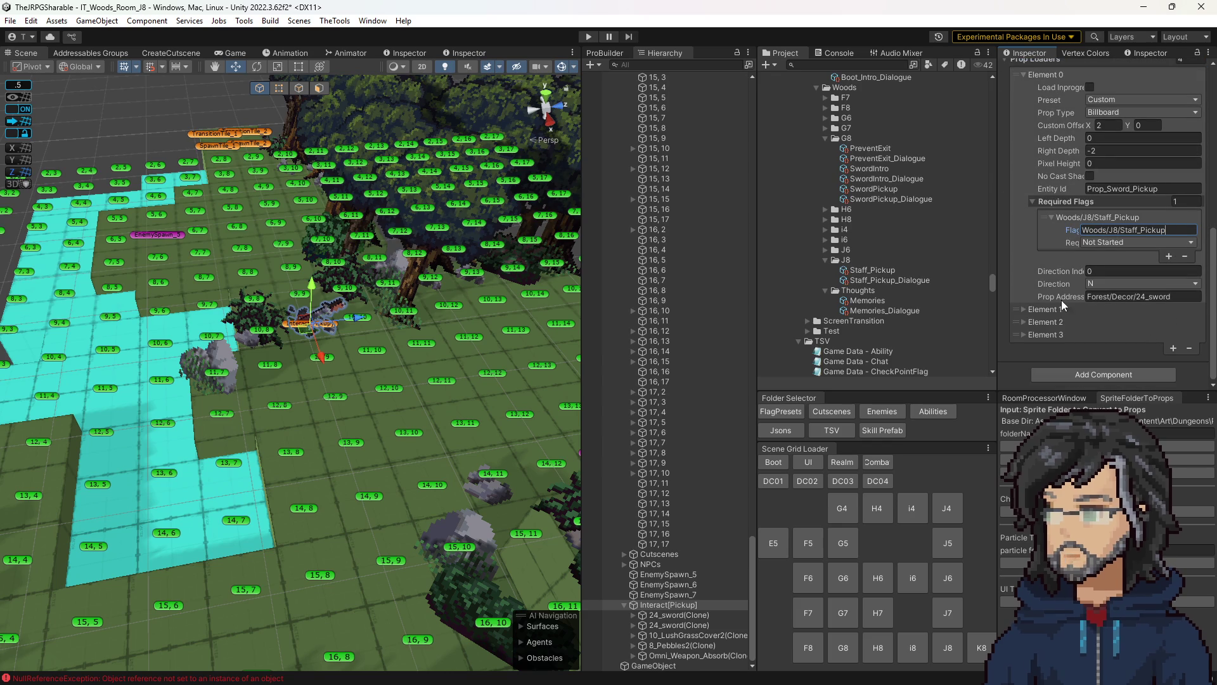
key("f")
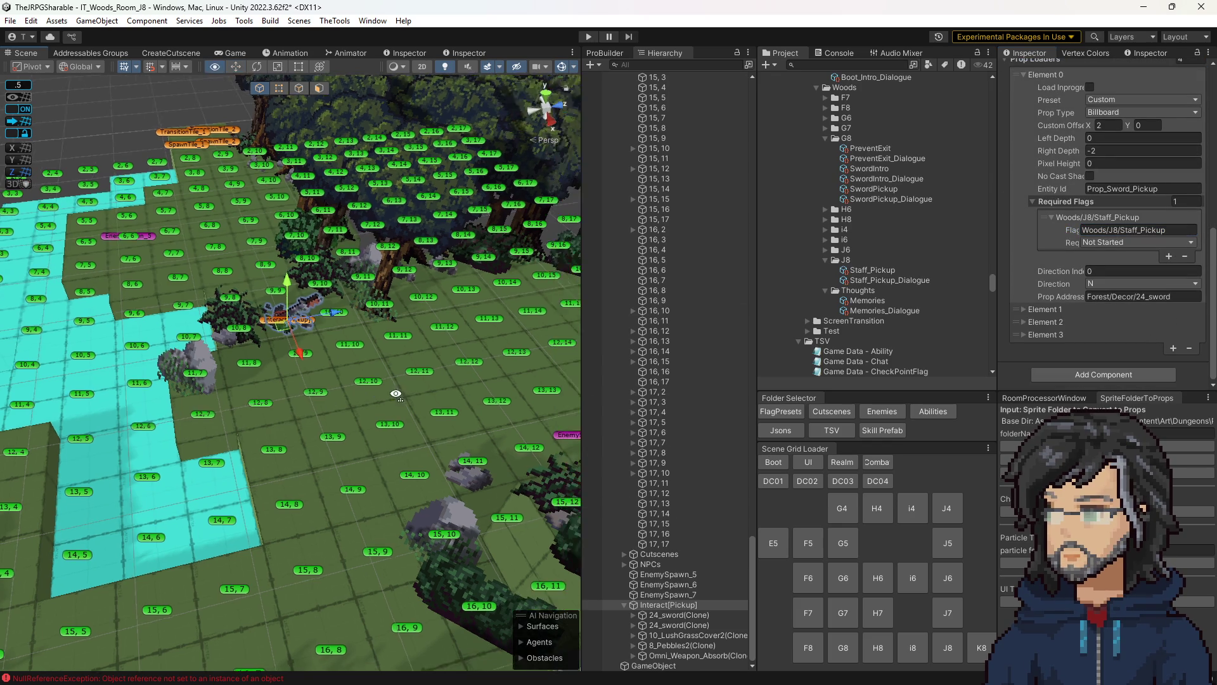
scroll(346, 387, "up", 5)
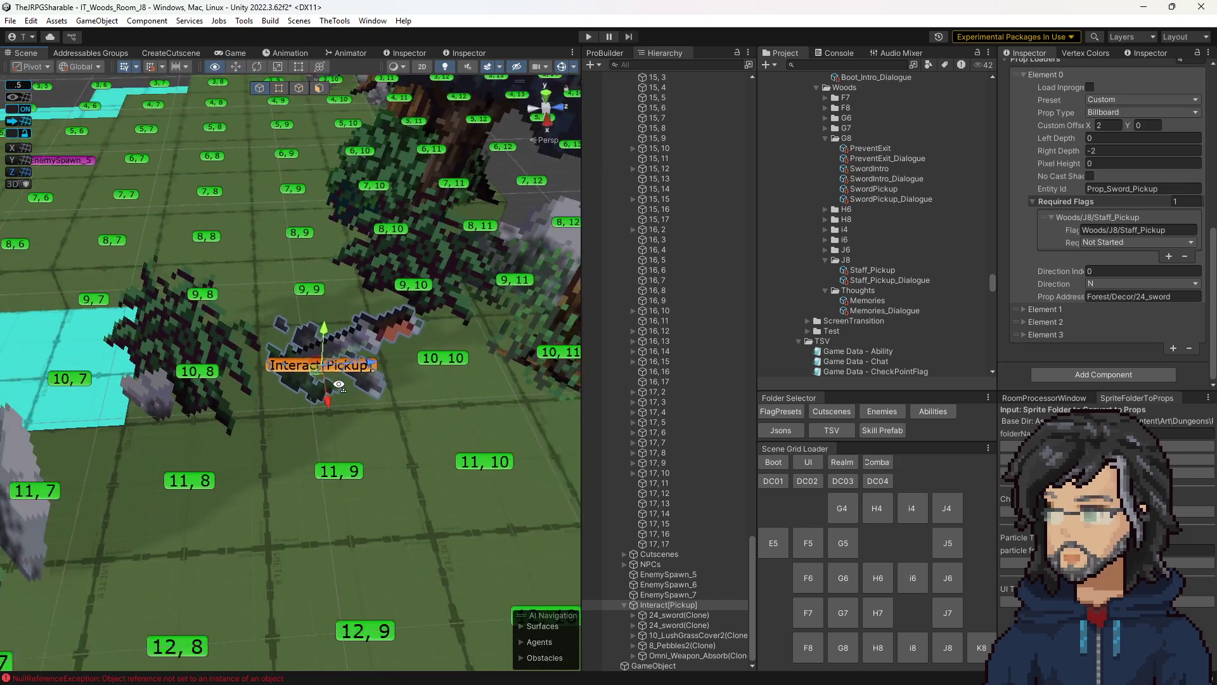
left_click(320, 363)
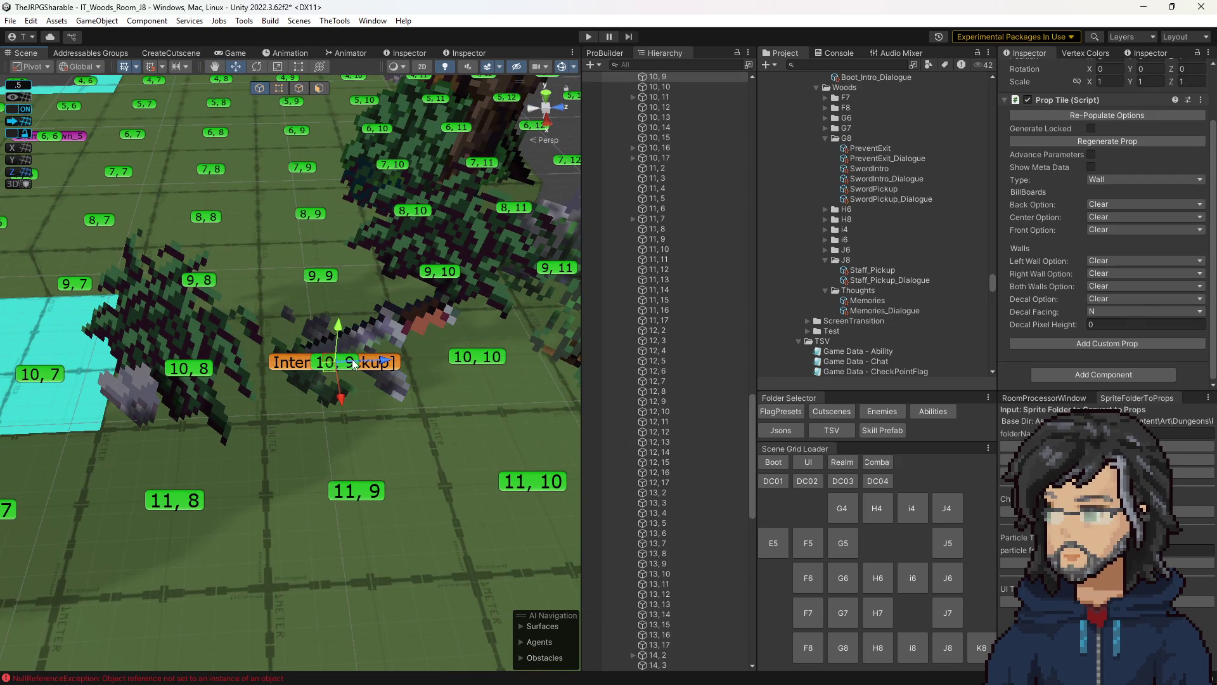
- Add a Pathing Override Tile component to tile 10,9
left_click(1081, 371)
type("wal")
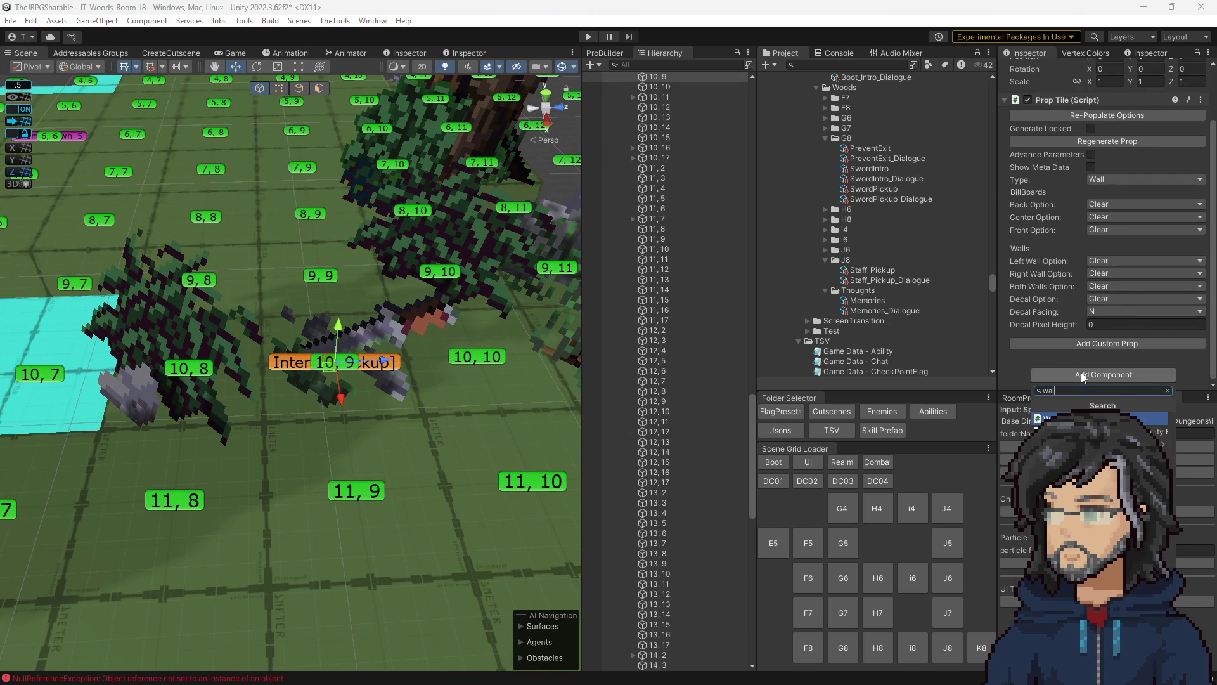
key("BackSpace")
key("BackSpace")
key("BackSpace")
type("wa")
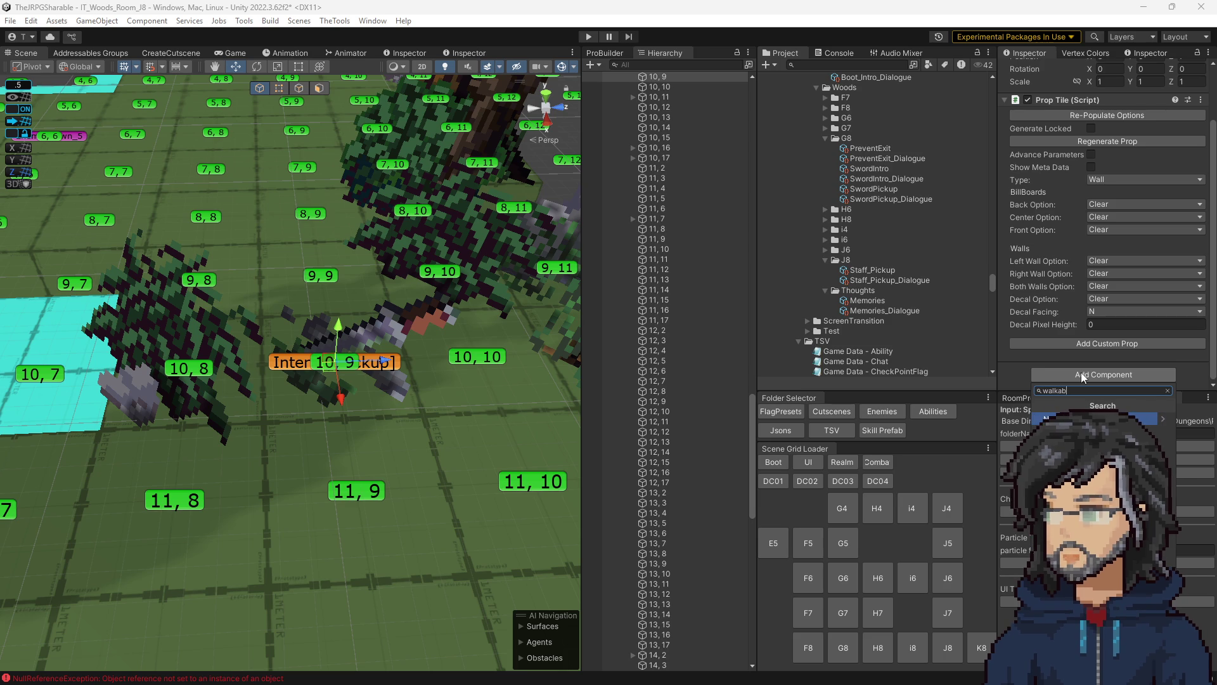
key("BackSpace")
key("BackSpace")
type("tile")
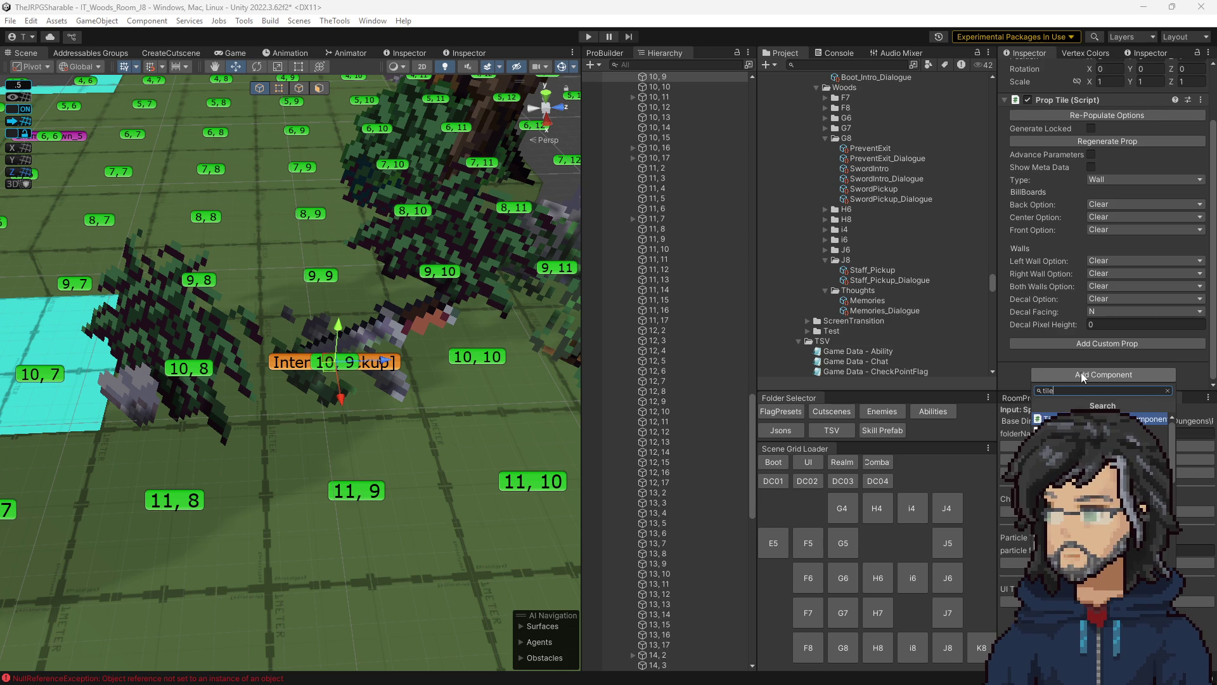
type("ty")
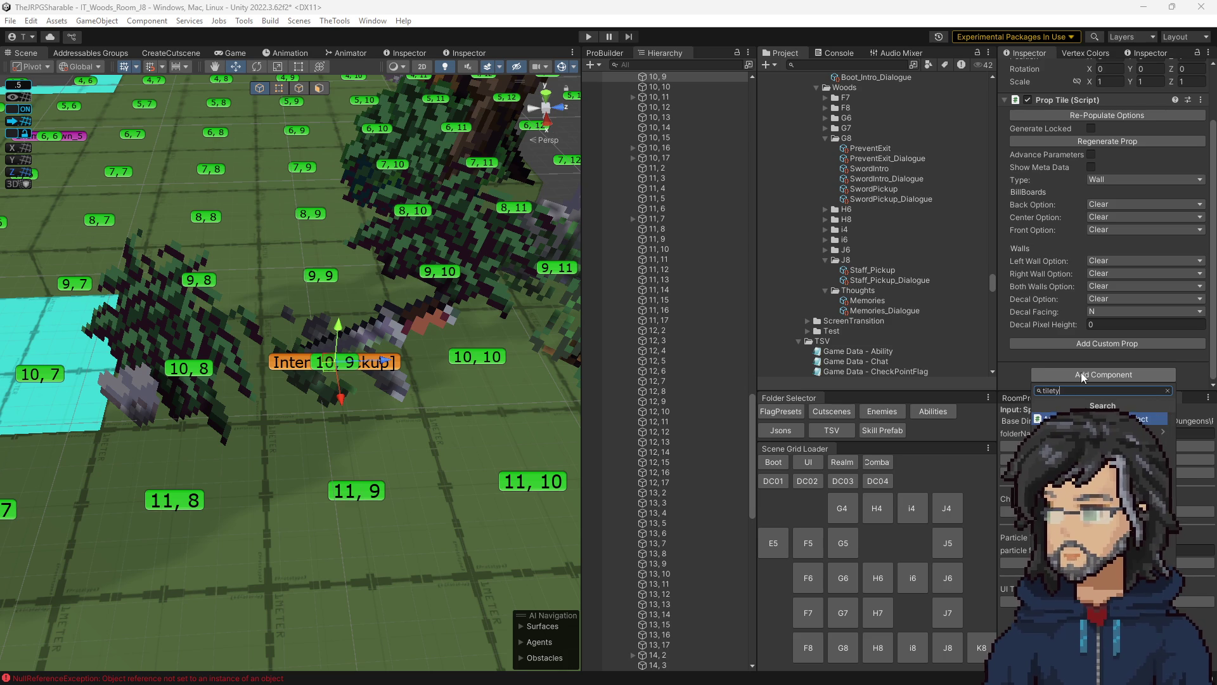
key("BackSpace")
key("BackSpace")
key("BackSpace")
type("le")
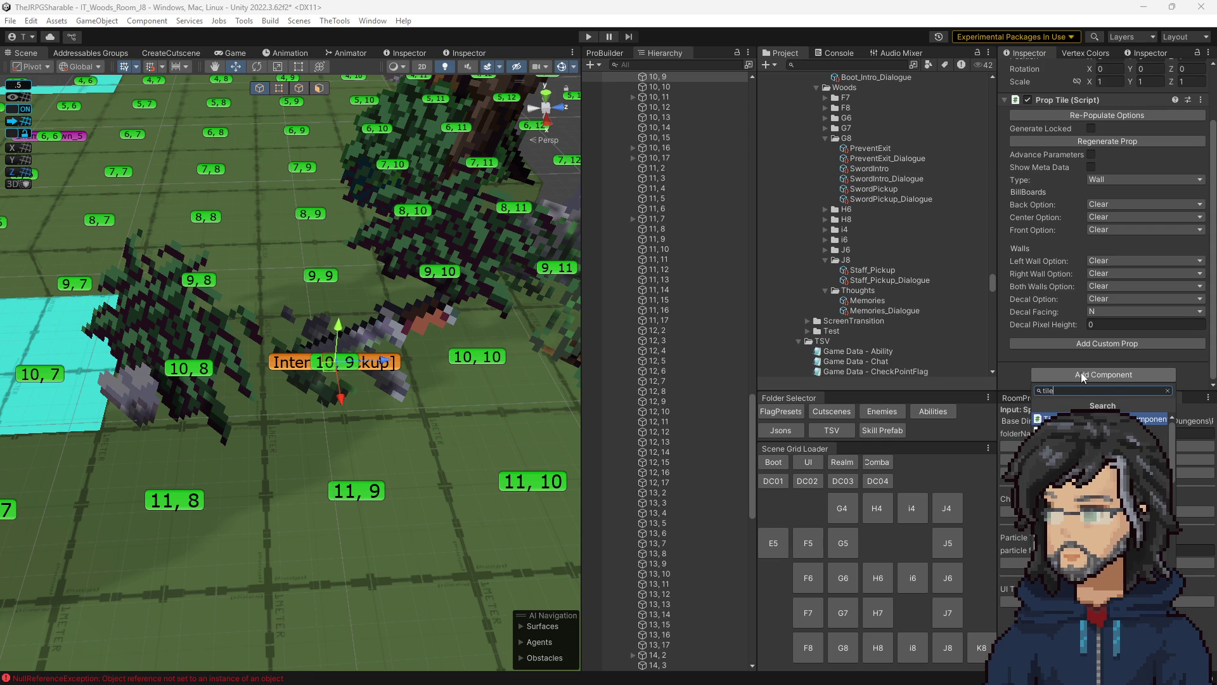
key("BackSpace")
key("BackSpace")
key("BackSpace")
type("pathin")
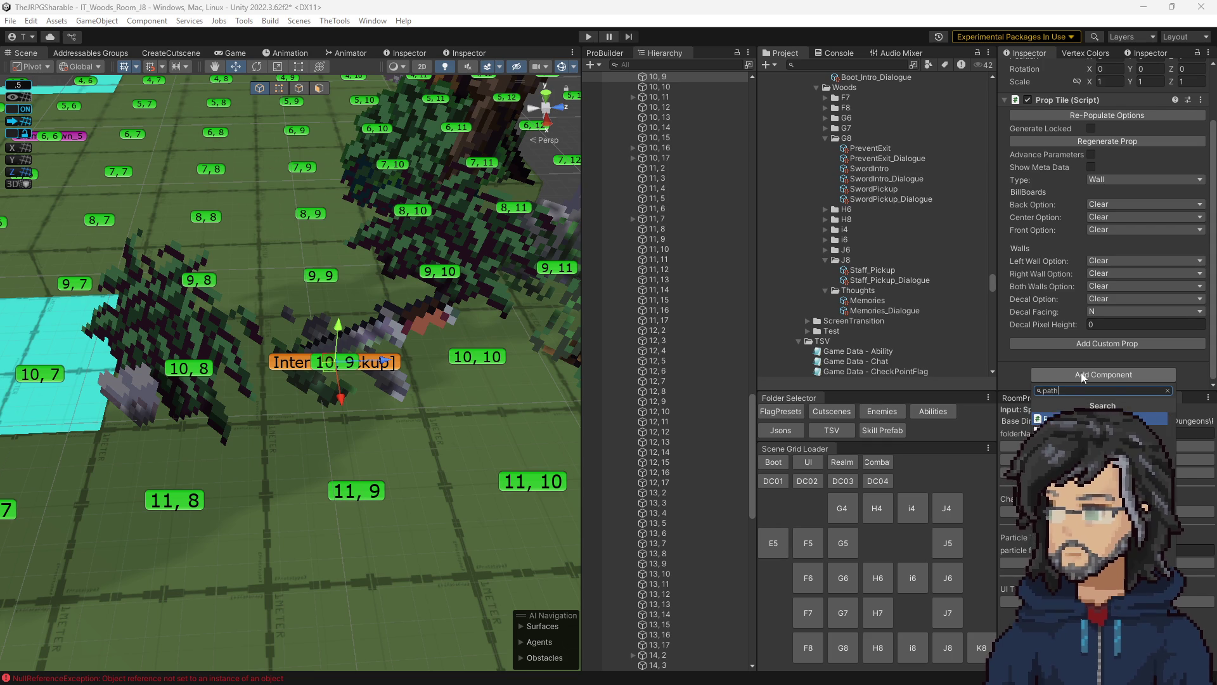
key("Return")
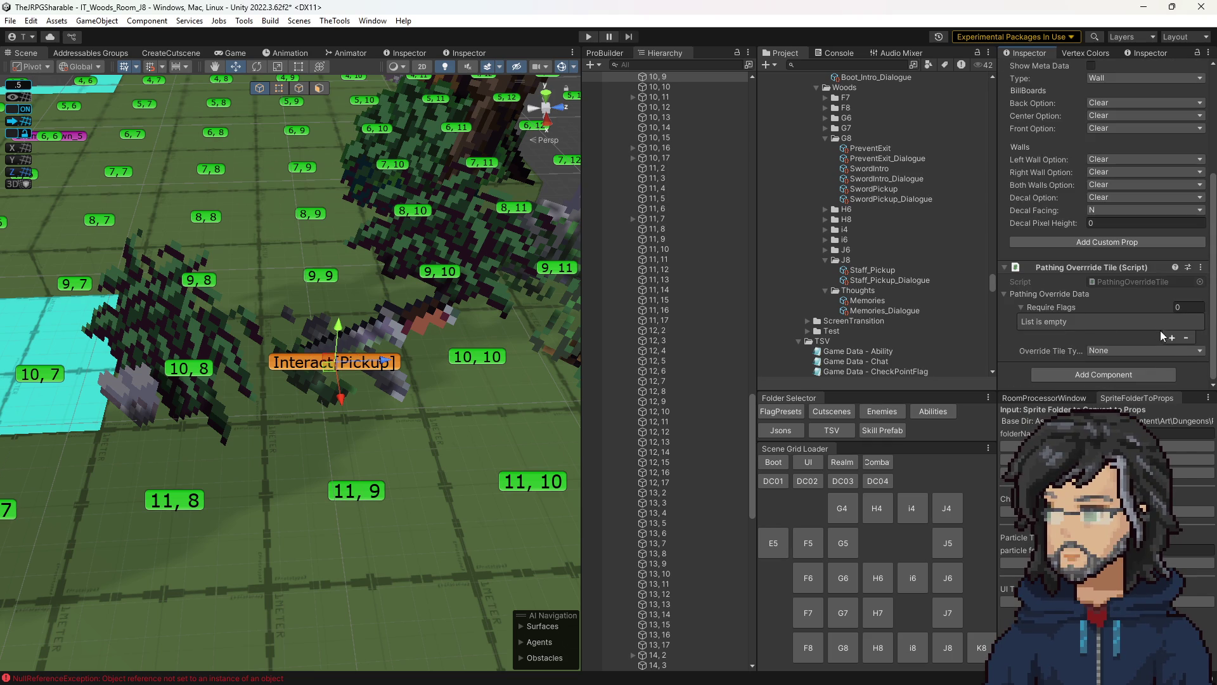
- Require the Woods/J8/Staff_Pickup flag to be Completed and set Override Tile Type to Walkable
left_click(1173, 338)
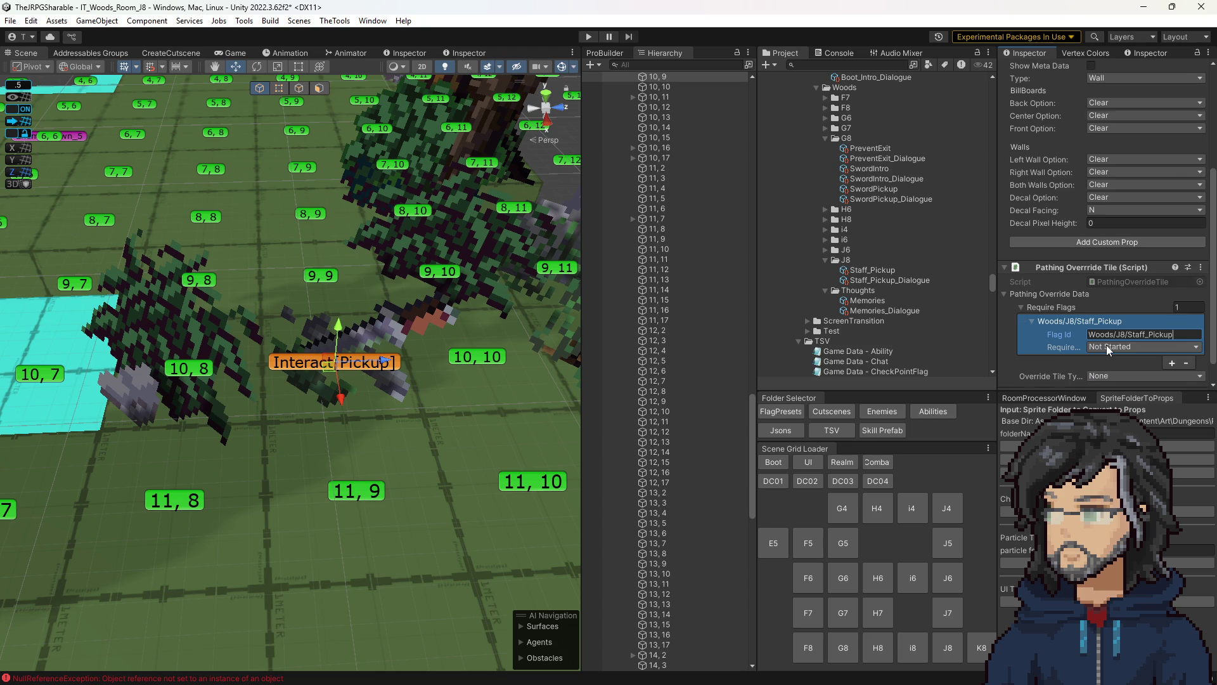
scroll(1106, 345, "down", 1)
left_click(1102, 320)
left_click(1100, 360)
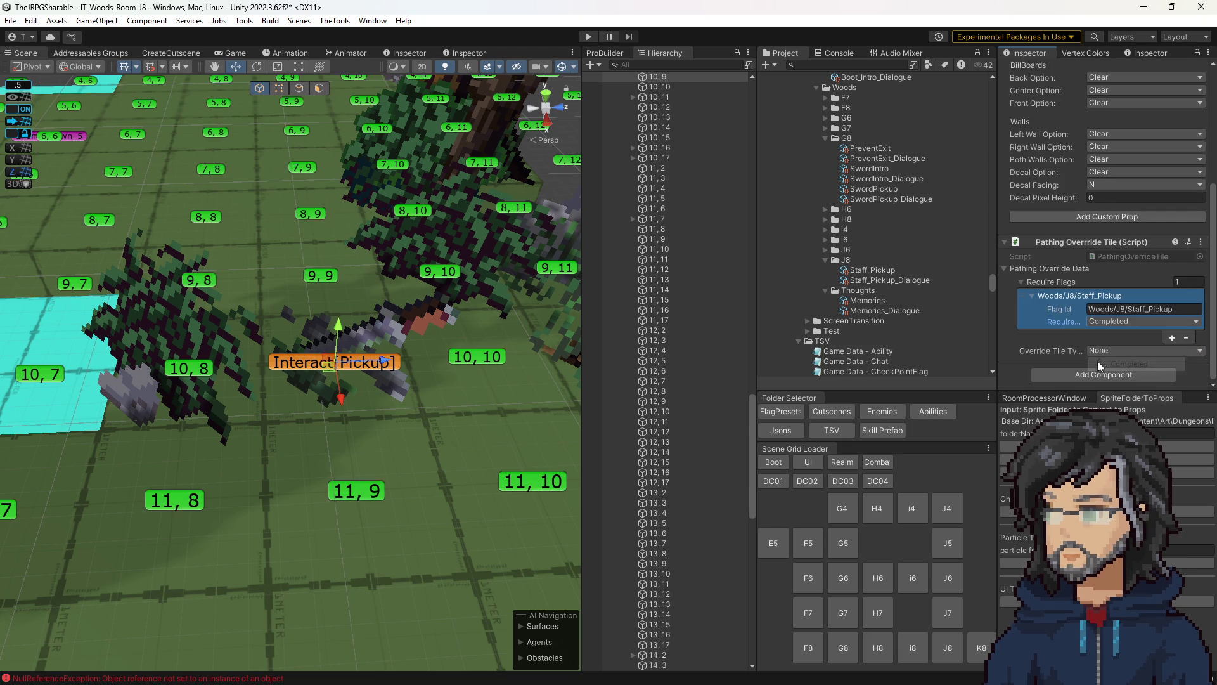
left_click(1109, 353)
left_click(1120, 391)
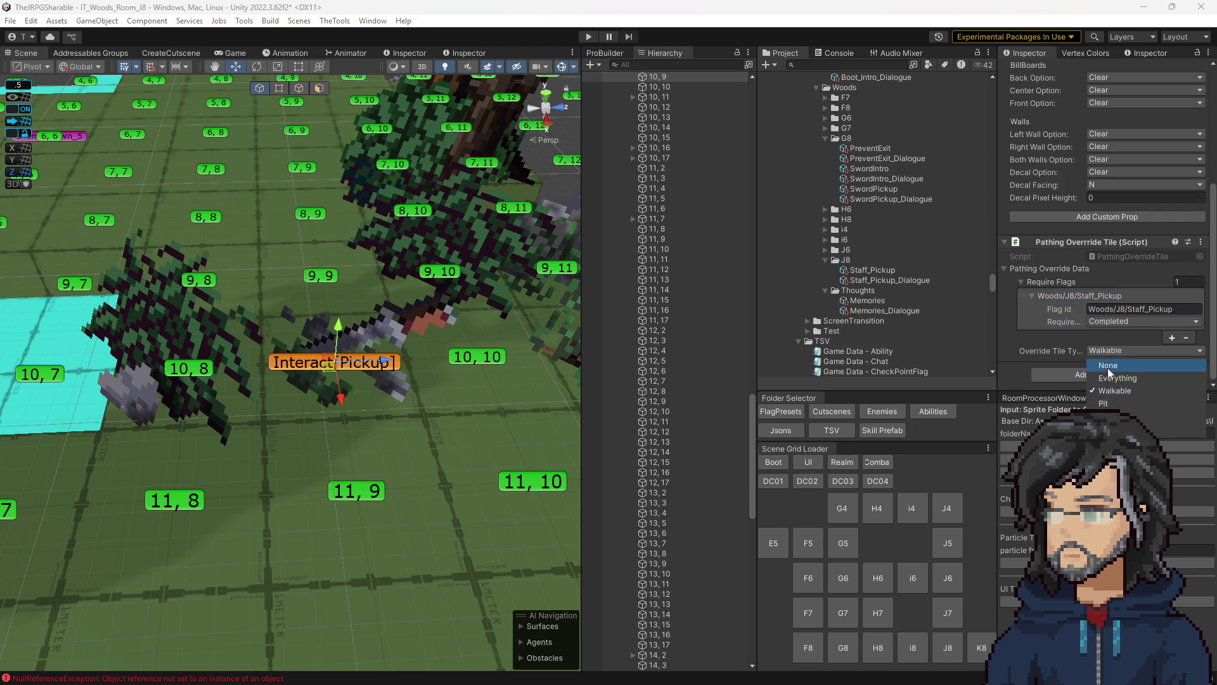
scroll(1172, 275, "up", 5)
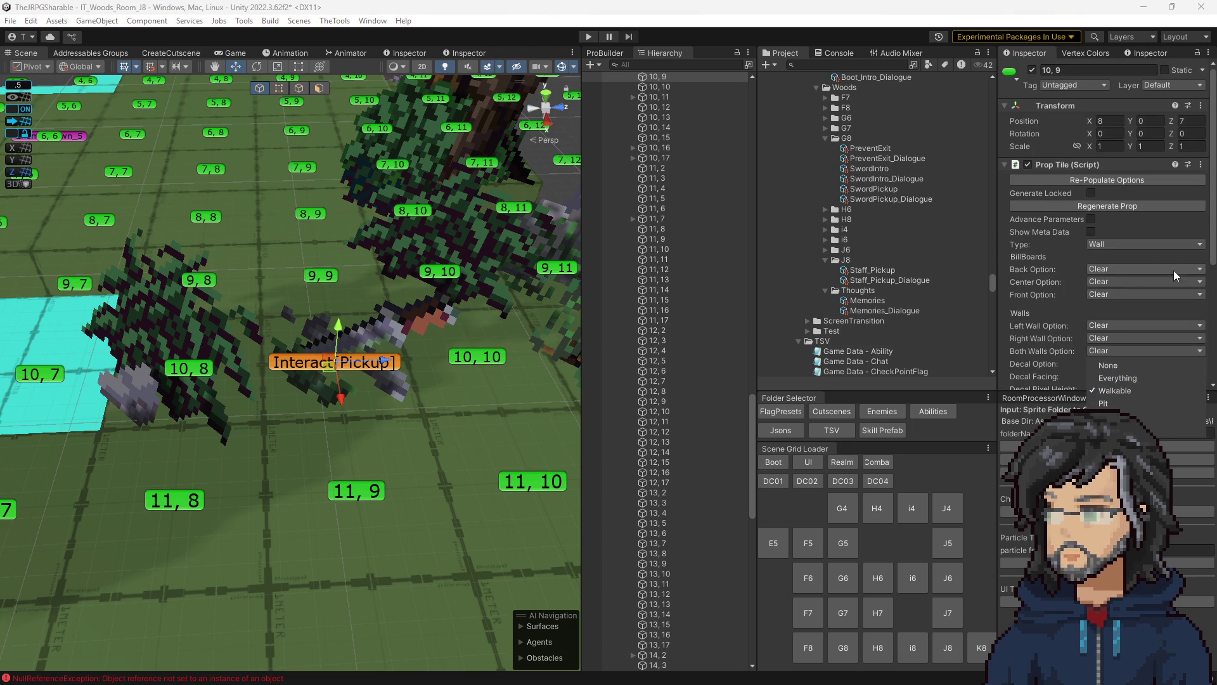
scroll(256, 375, "down", 8)
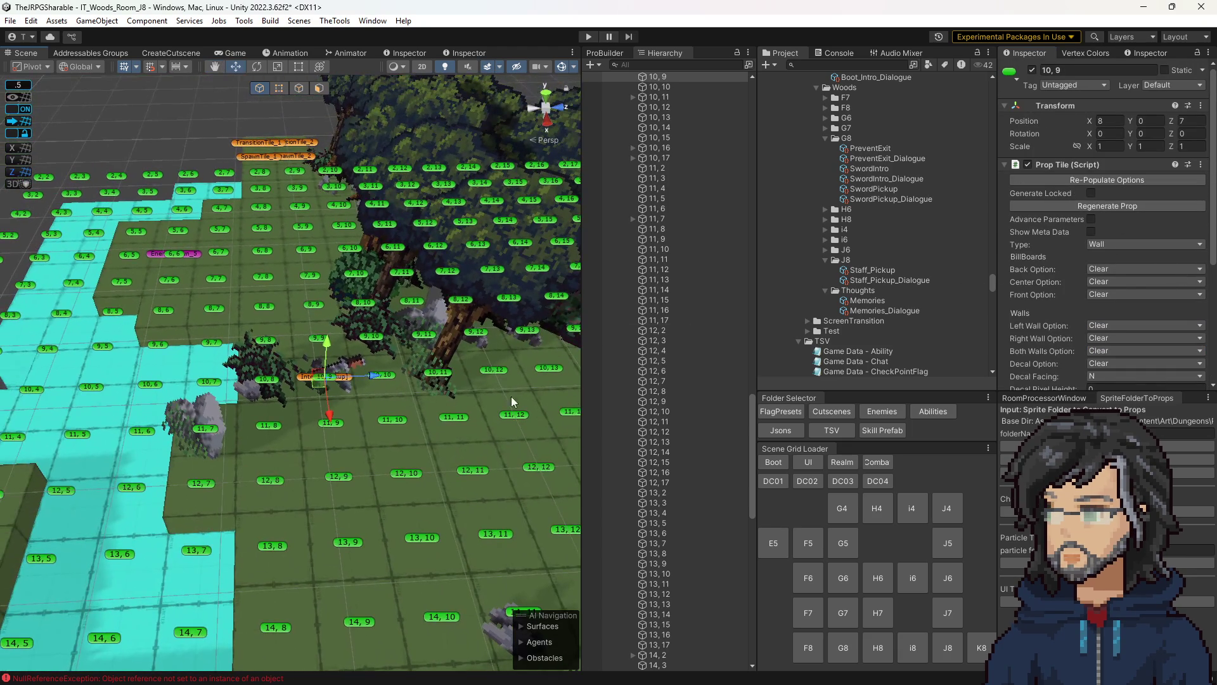
- Compare the J8 Staff_Pickup sequence with the G8 SwordPickup sequence
left_click(873, 271)
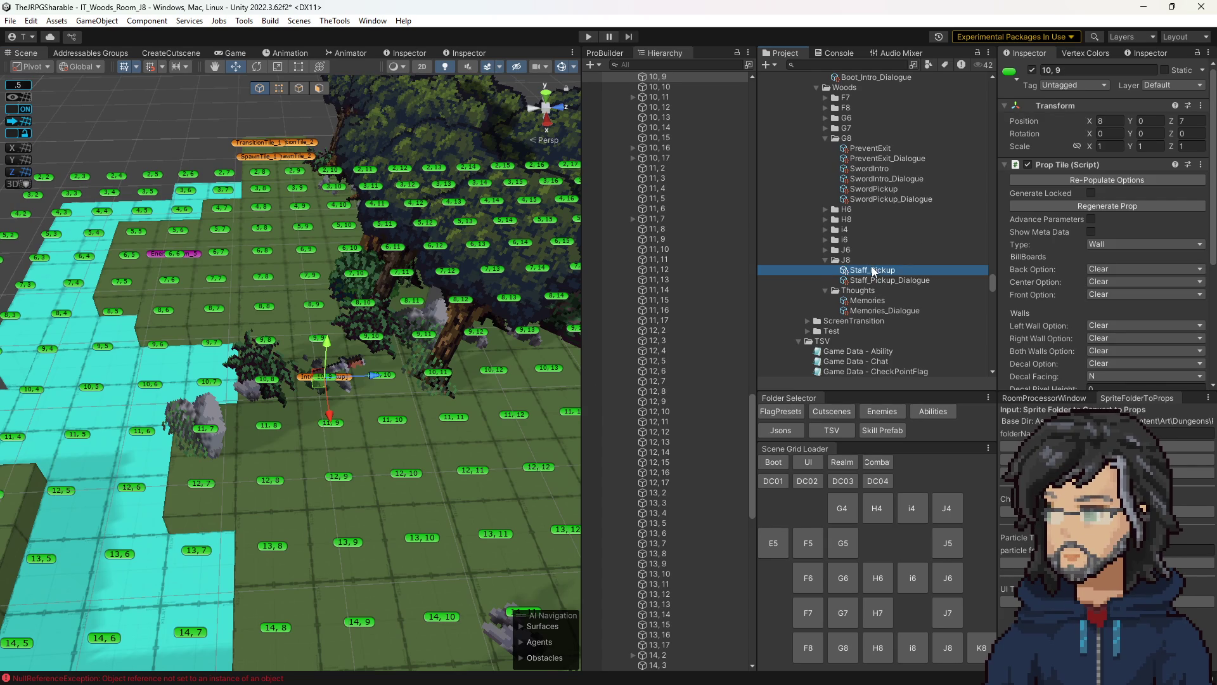
scroll(881, 263, "up", 3)
left_click(873, 265)
scroll(1116, 273, "down", 5)
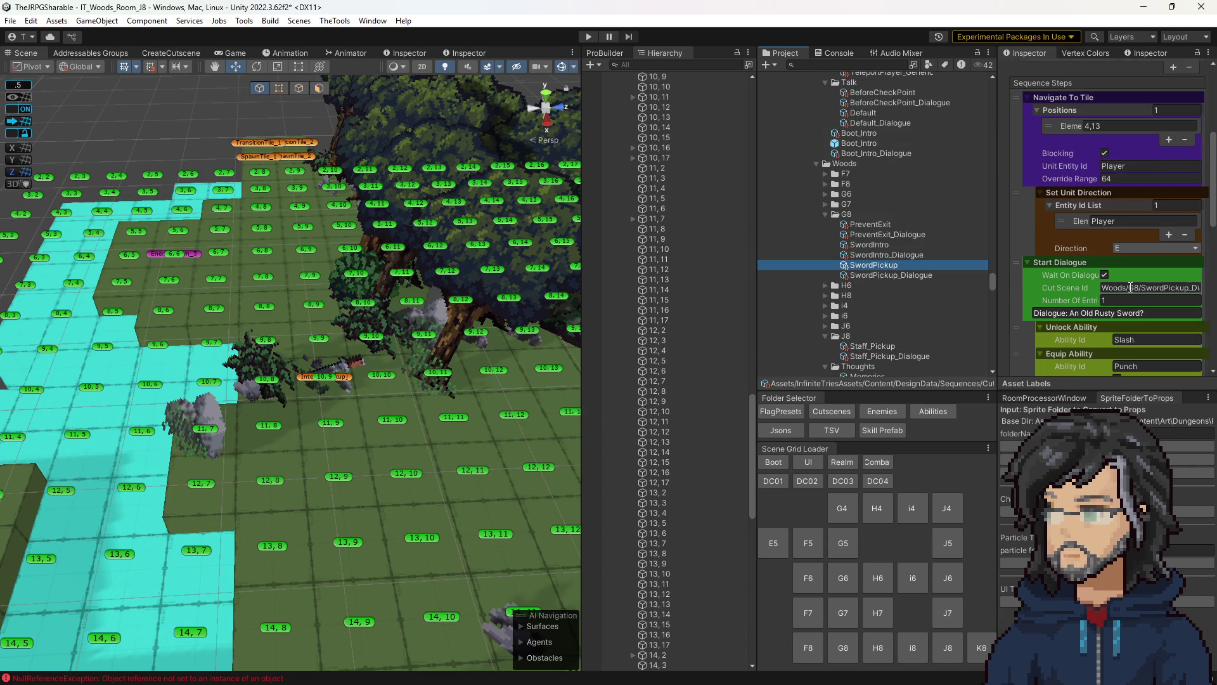
scroll(1129, 286, "down", 10)
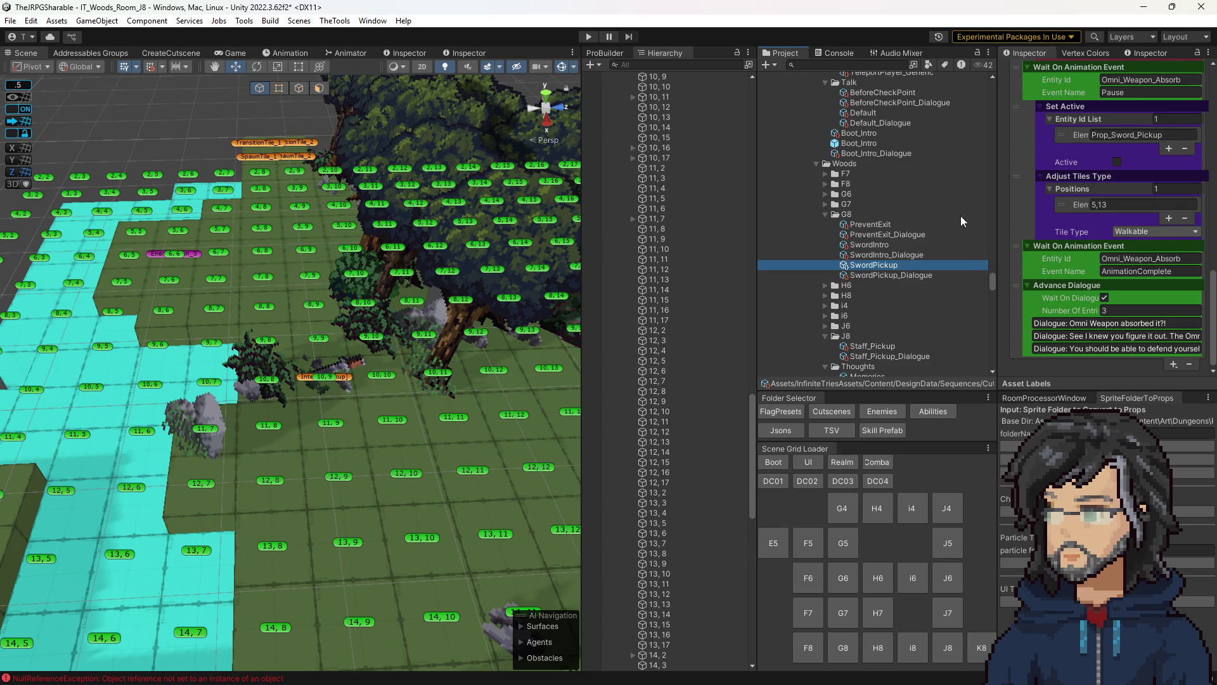
scroll(886, 271, "down", 5)
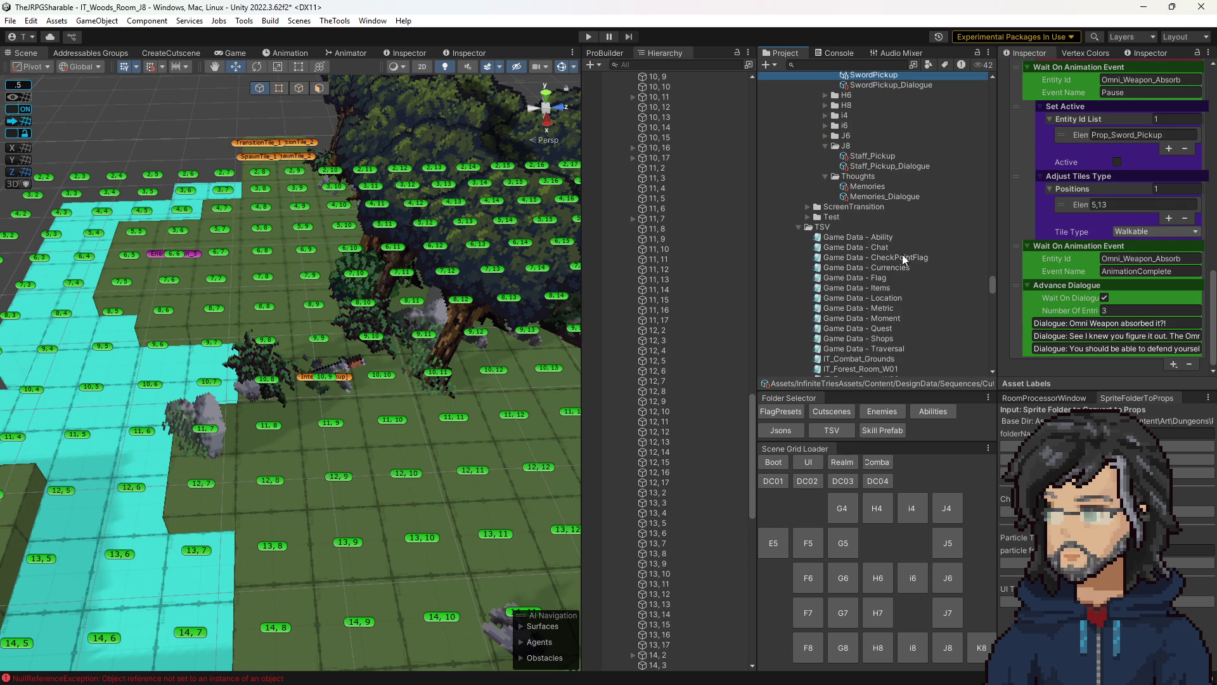
- Add an Adjust Tiles Type step to Staff_Pickup with tile position 10,9
left_click(872, 155)
left_click(1180, 317)
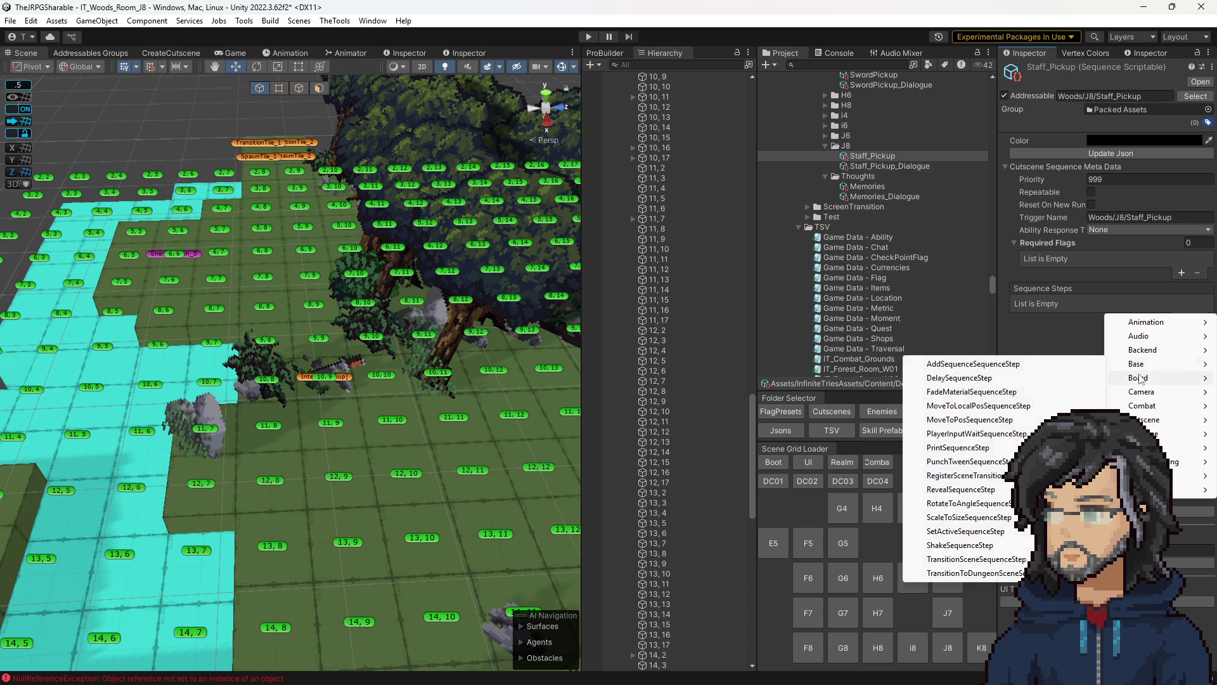
mouse_move(1138, 378)
left_click(1008, 378)
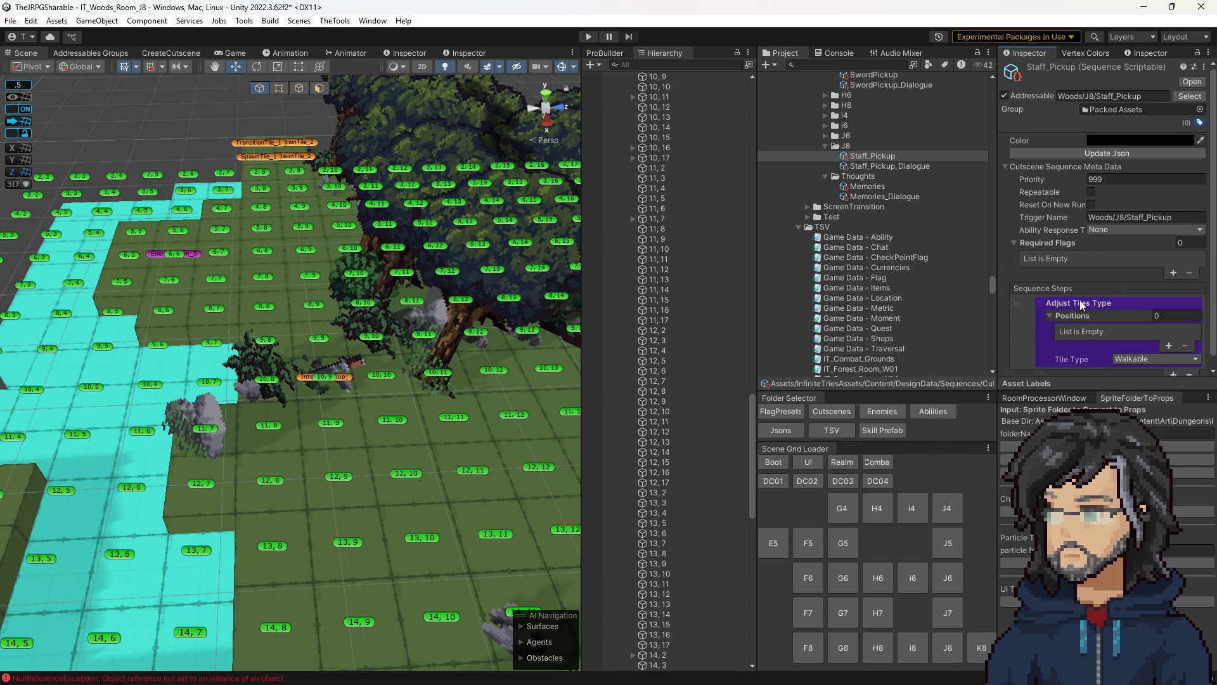
left_click(1170, 335)
left_click(1157, 323)
type("10,9")
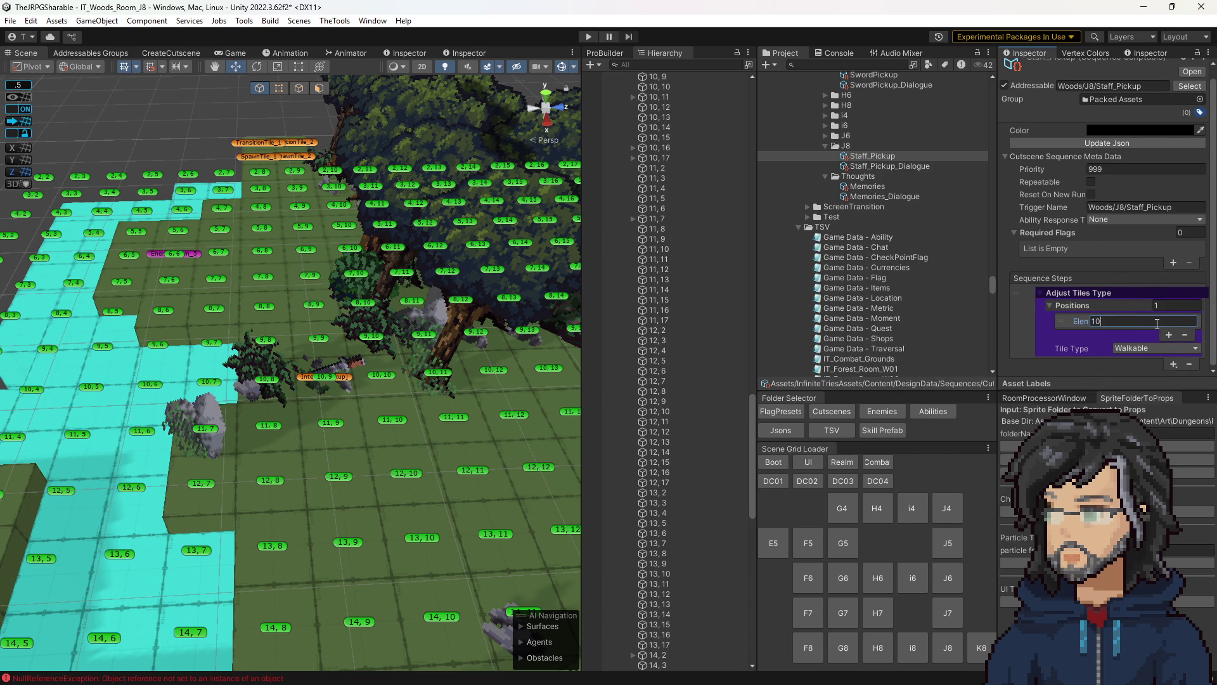
- Add an Unlock Ability step above the tile step with Ability Id Shoot
left_click(1174, 365)
mouse_move(1149, 379)
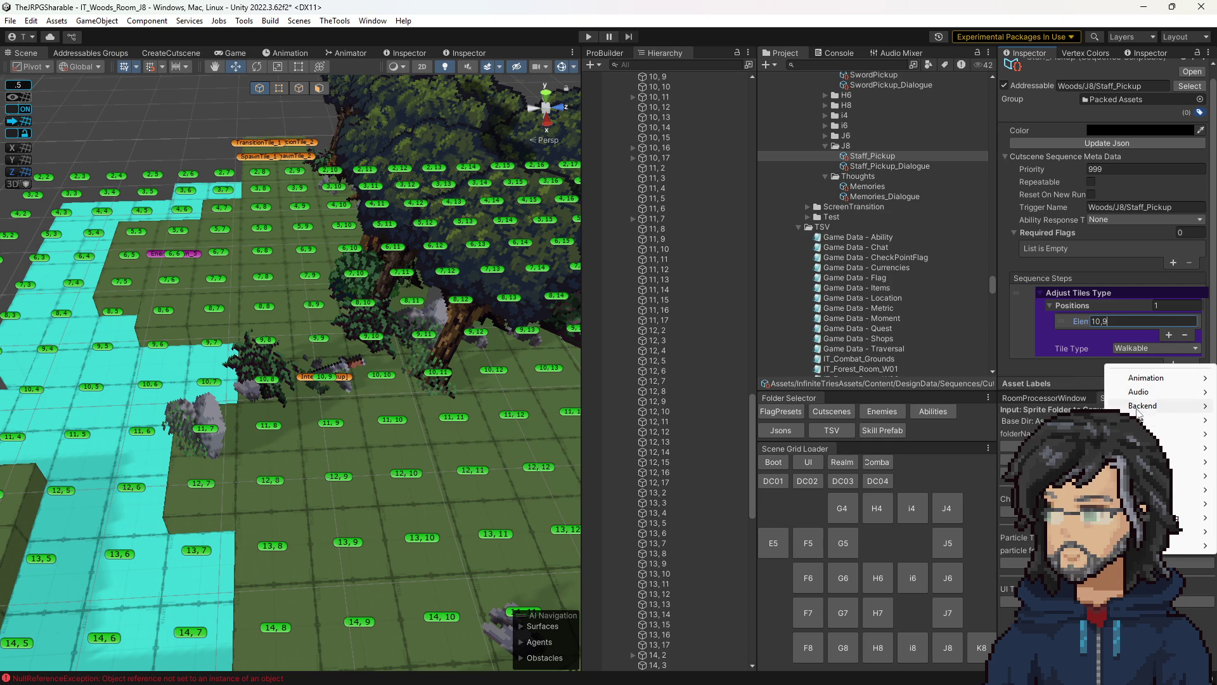
mouse_move(1148, 420)
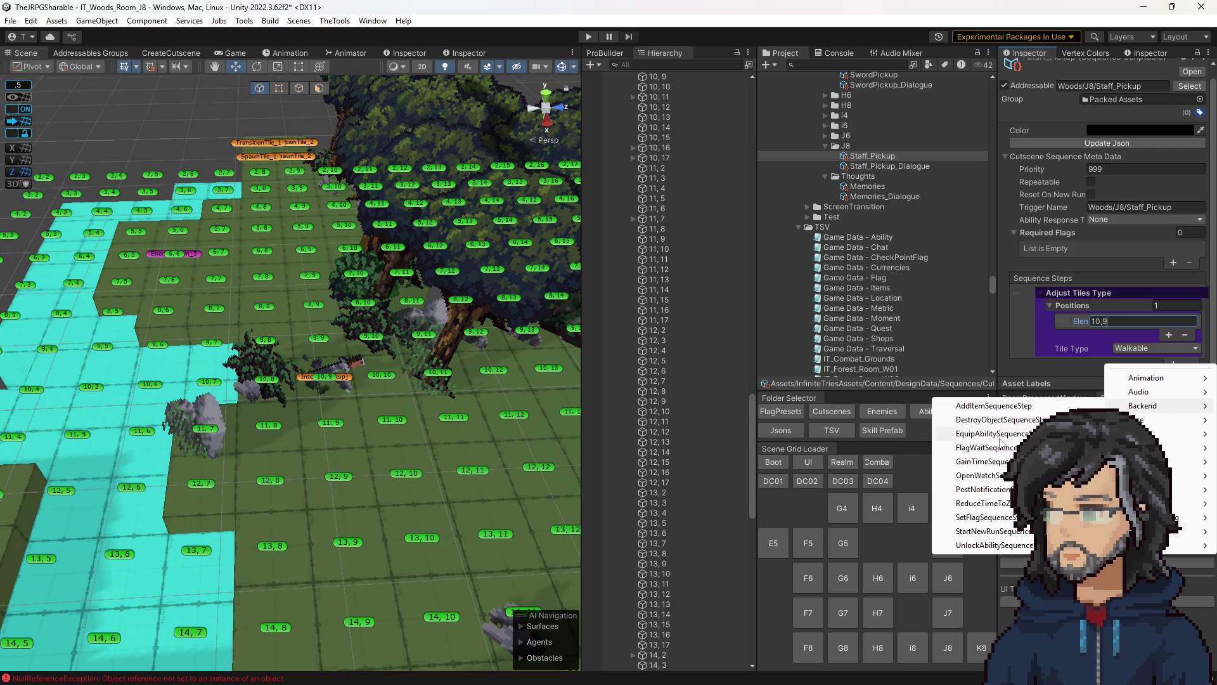
left_click(978, 545)
left_click_drag(1017, 343, 1017, 269)
left_click(1119, 278)
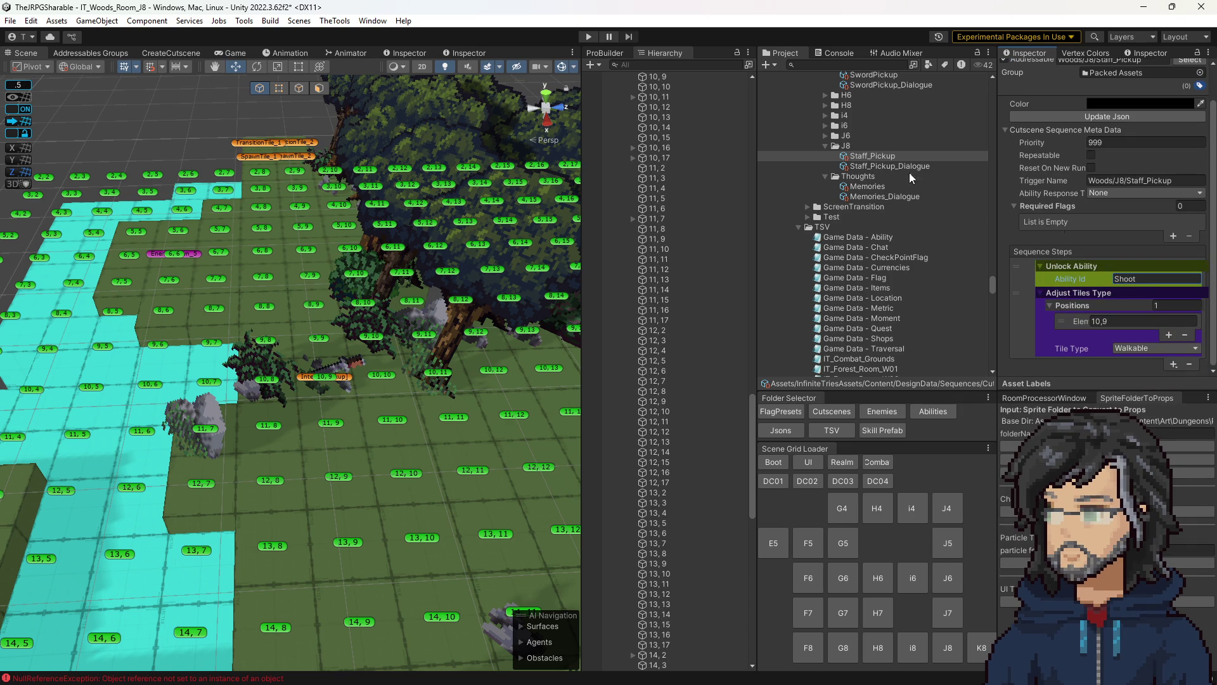
scroll(871, 169, "up", 3)
- Review the G8 SwordPickup sequence steps, including the Omni_Weapon_Absorb entity id
left_click(869, 141)
left_click(868, 150)
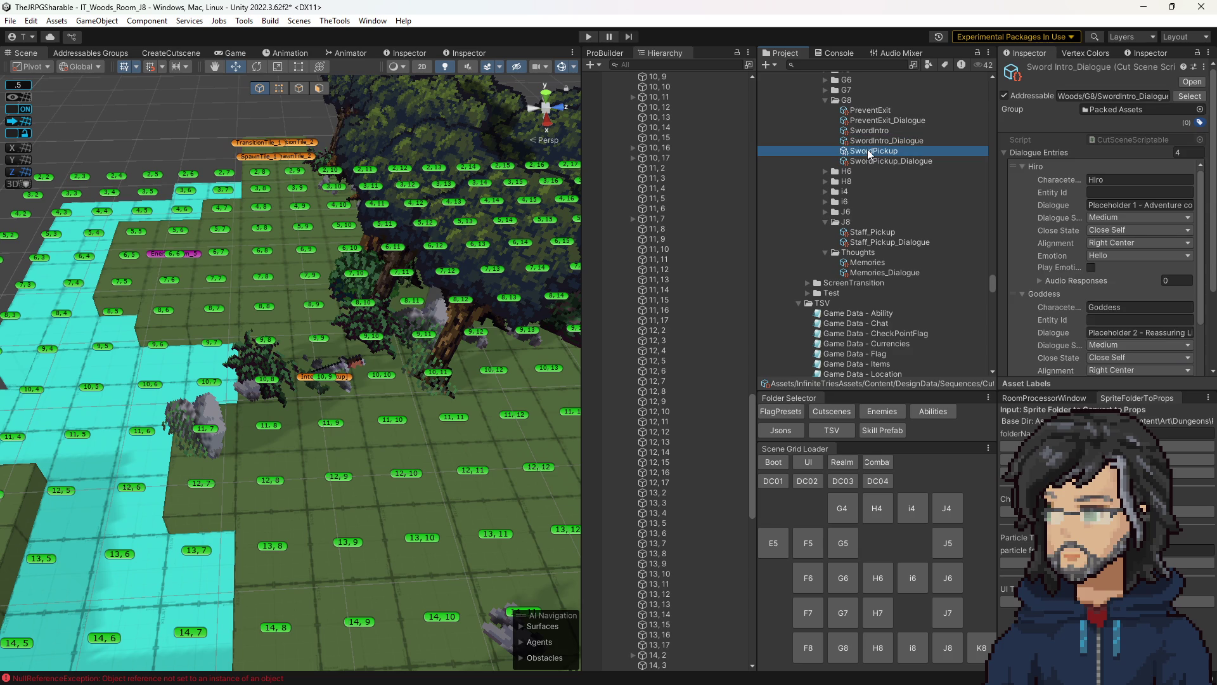
scroll(1090, 278, "down", 5)
scroll(1086, 261, "down", 1)
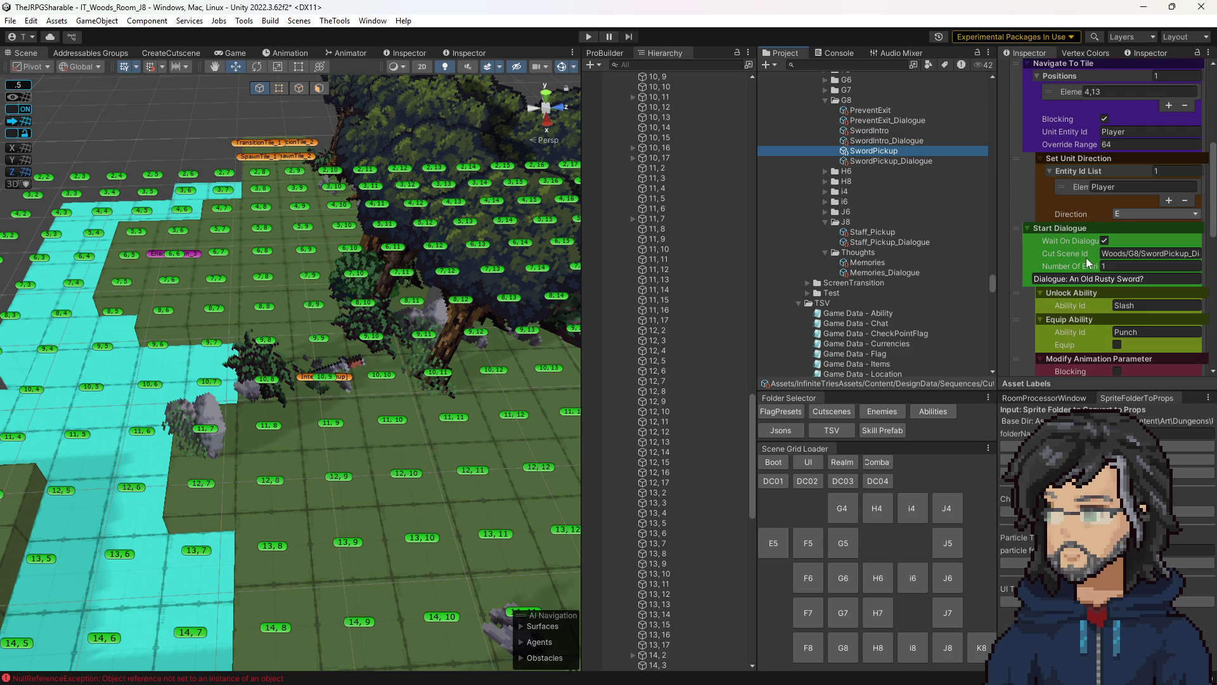
scroll(1087, 257, "down", 5)
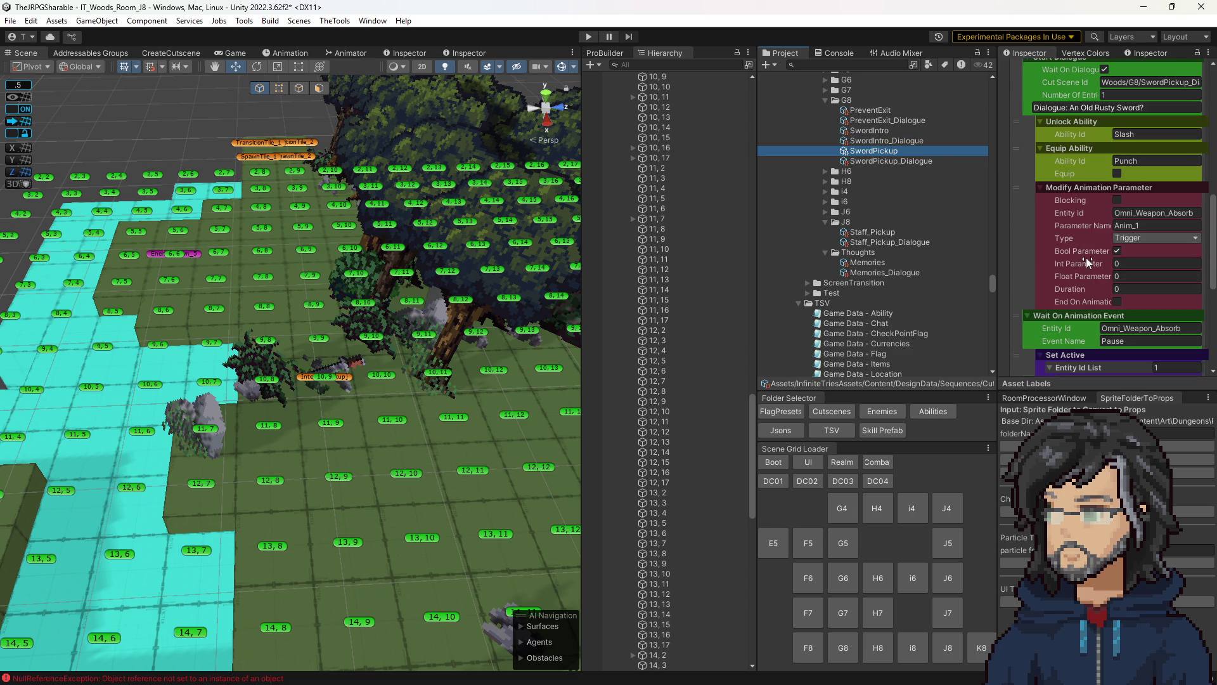
left_click(1137, 218)
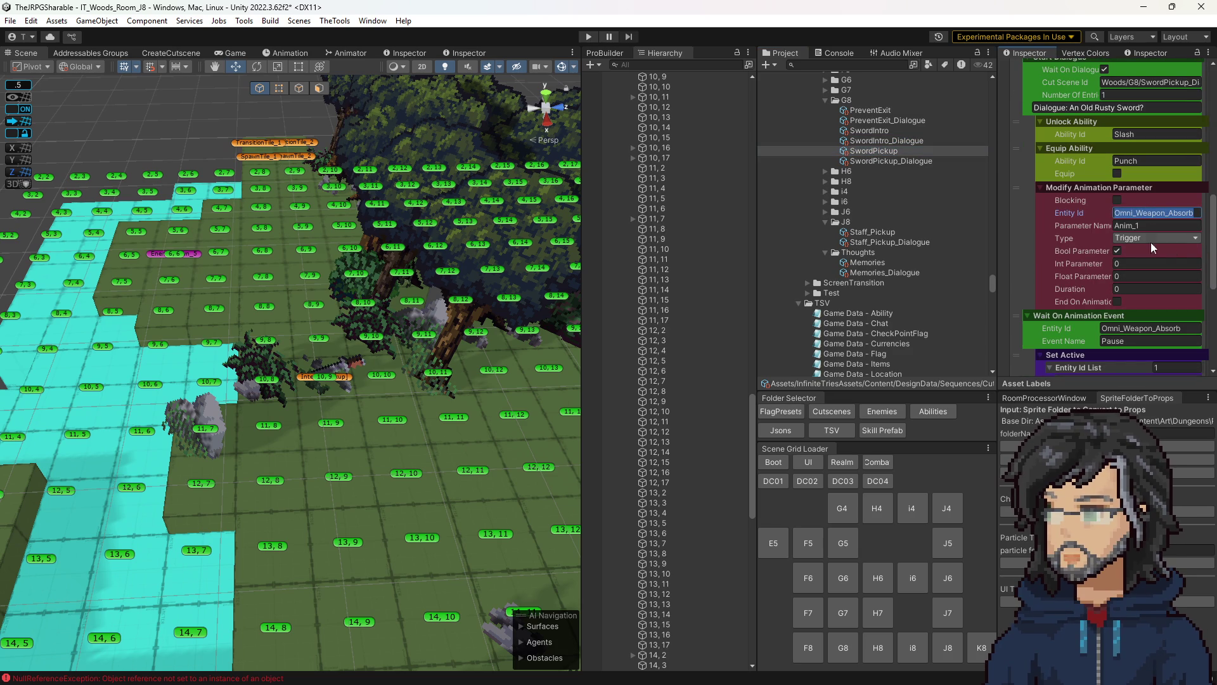
scroll(1129, 314, "down", 3)
scroll(1113, 311, "down", 1)
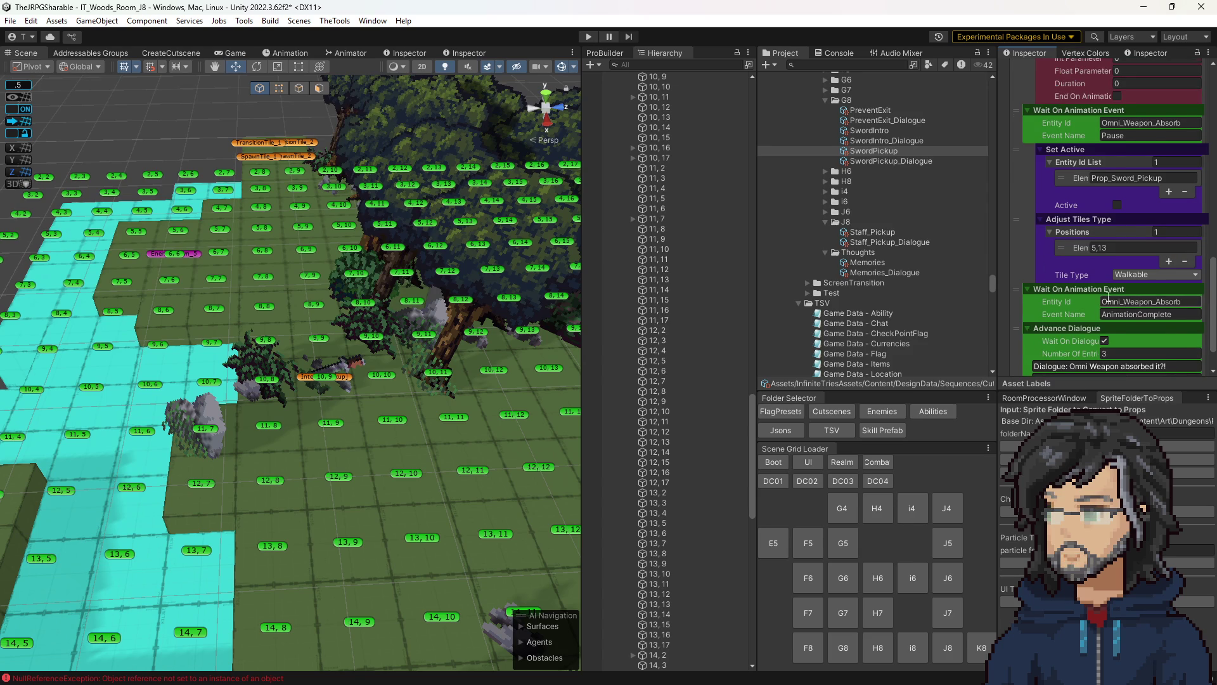
scroll(1112, 310, "down", 3)
scroll(1139, 177, "up", 3)
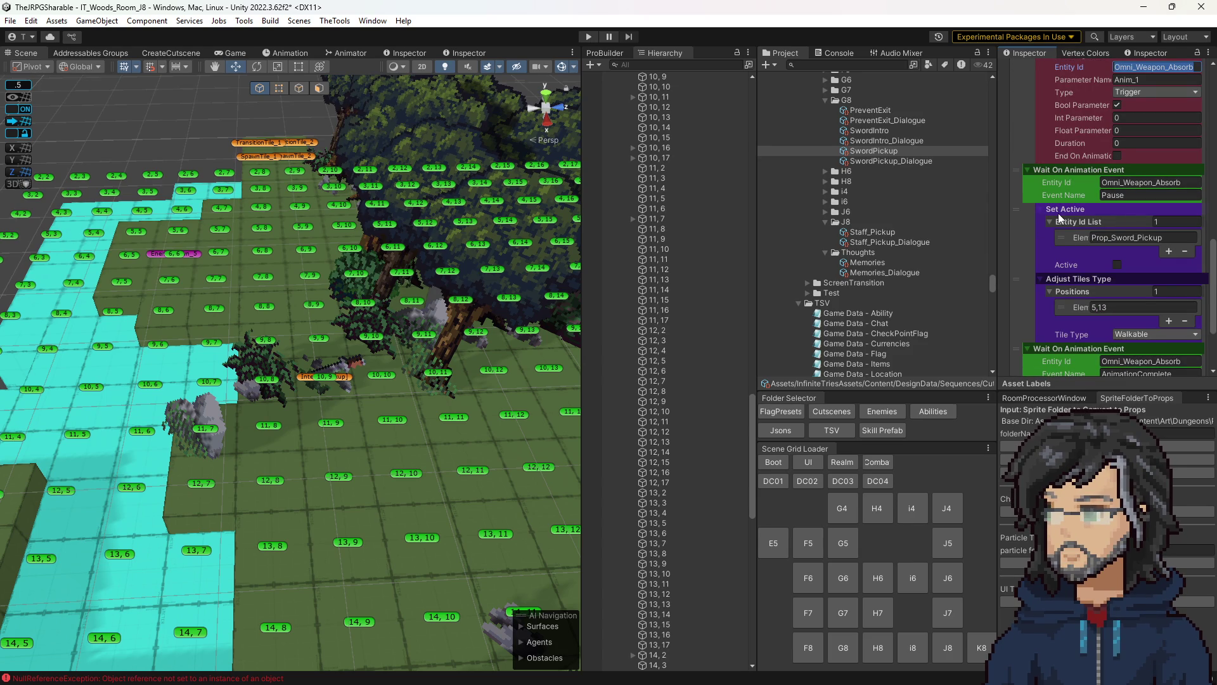
- Reopen SwordPickup, then bring up the context menu for the Woods cutscene folder
left_click(874, 151)
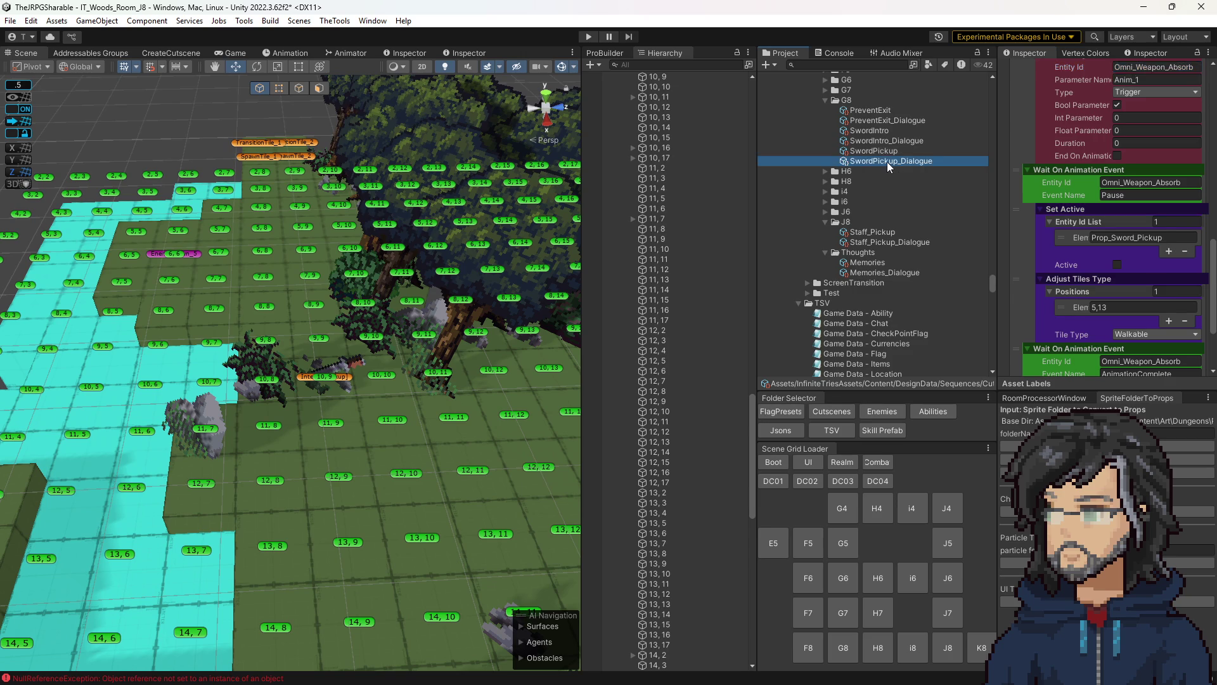
scroll(835, 281, "up", 10)
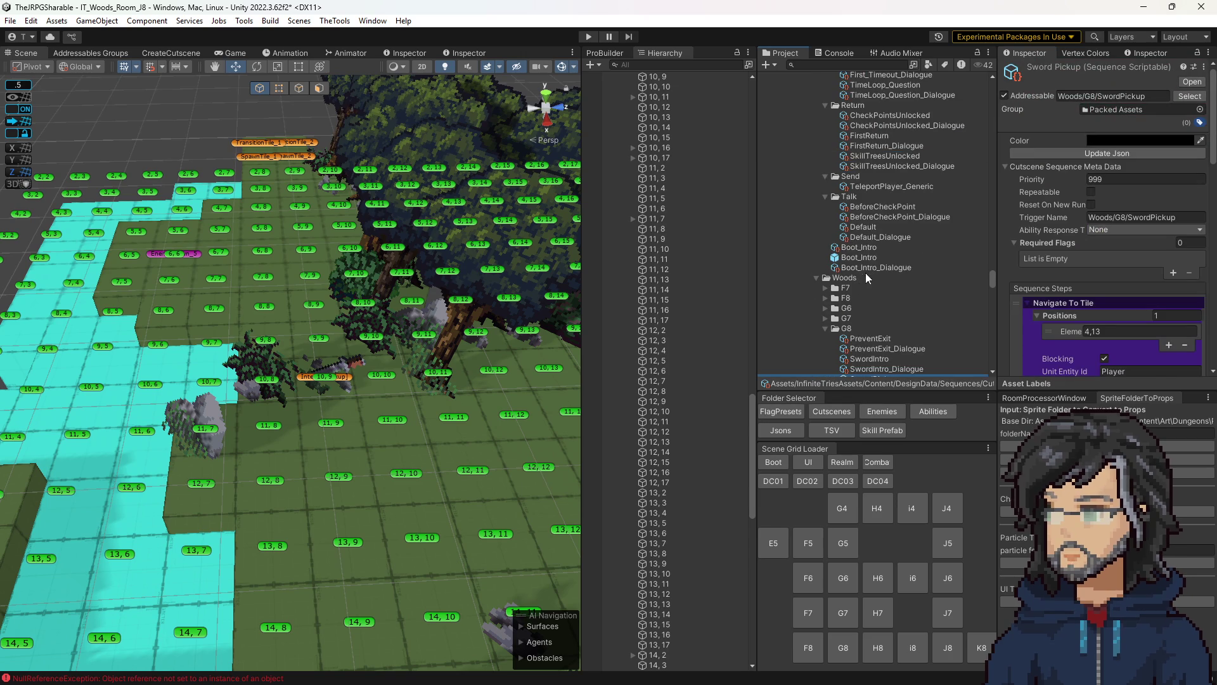
scroll(830, 273, "down", 10)
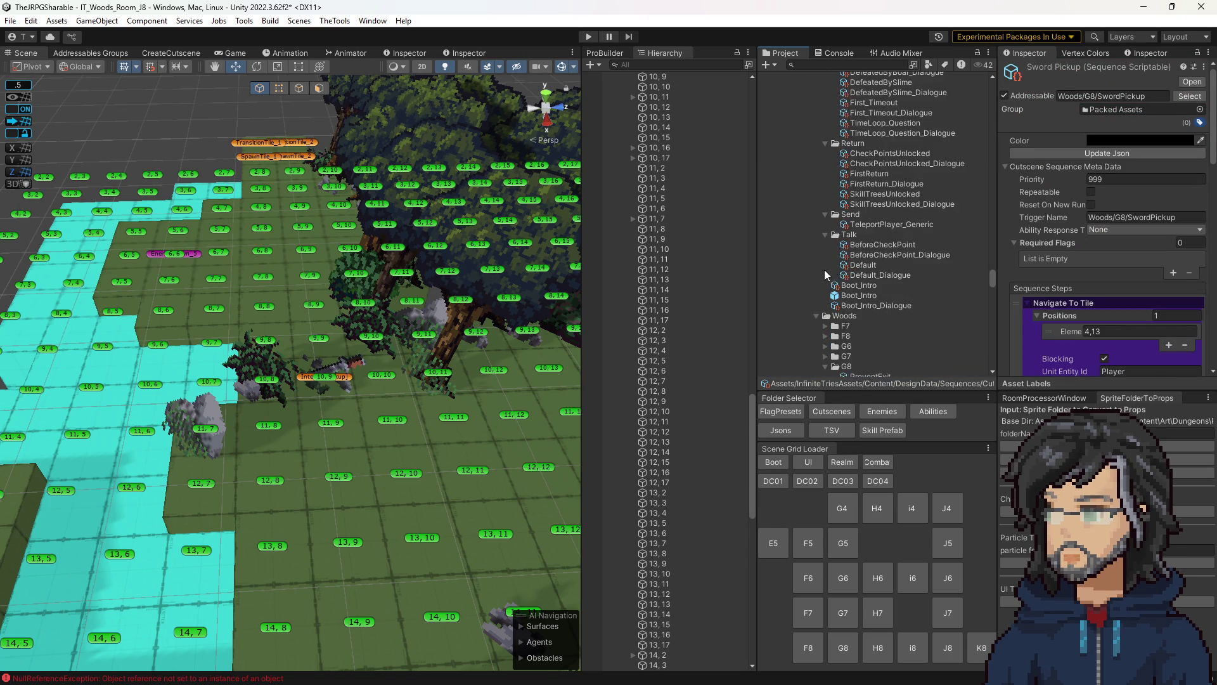
left_click(841, 125)
right_click(839, 125)
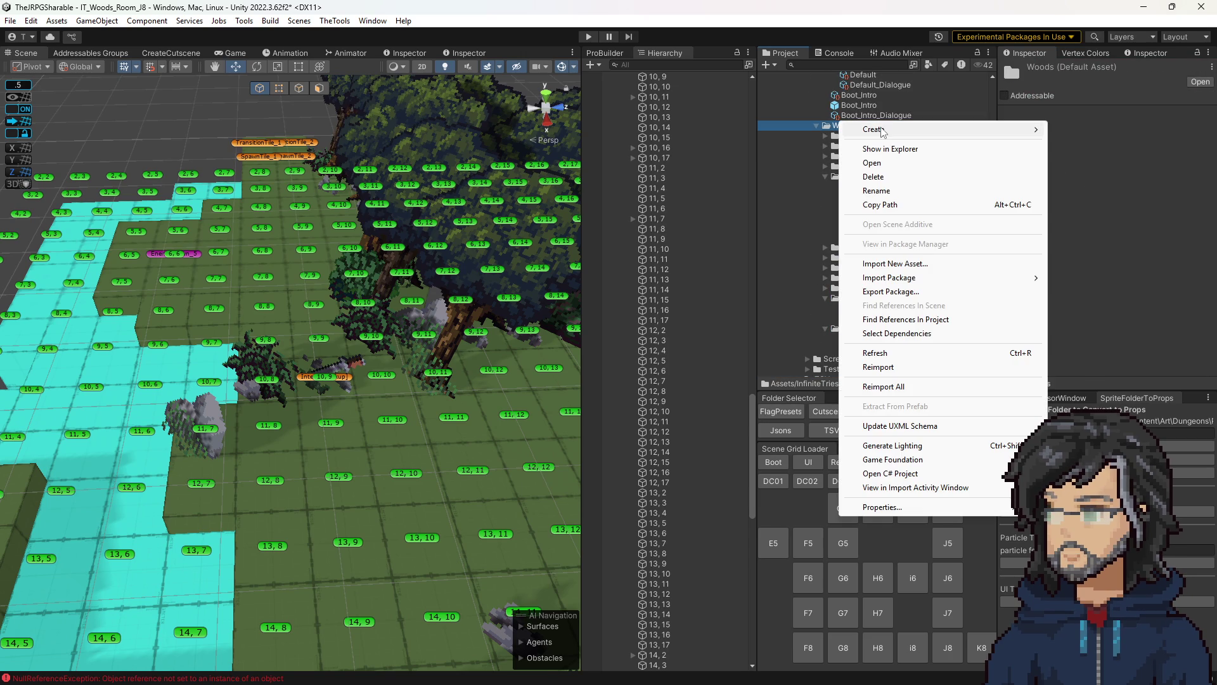
- Create a new folder named Generic inside the Woods folder
mouse_move(885, 130)
left_click(1084, 160)
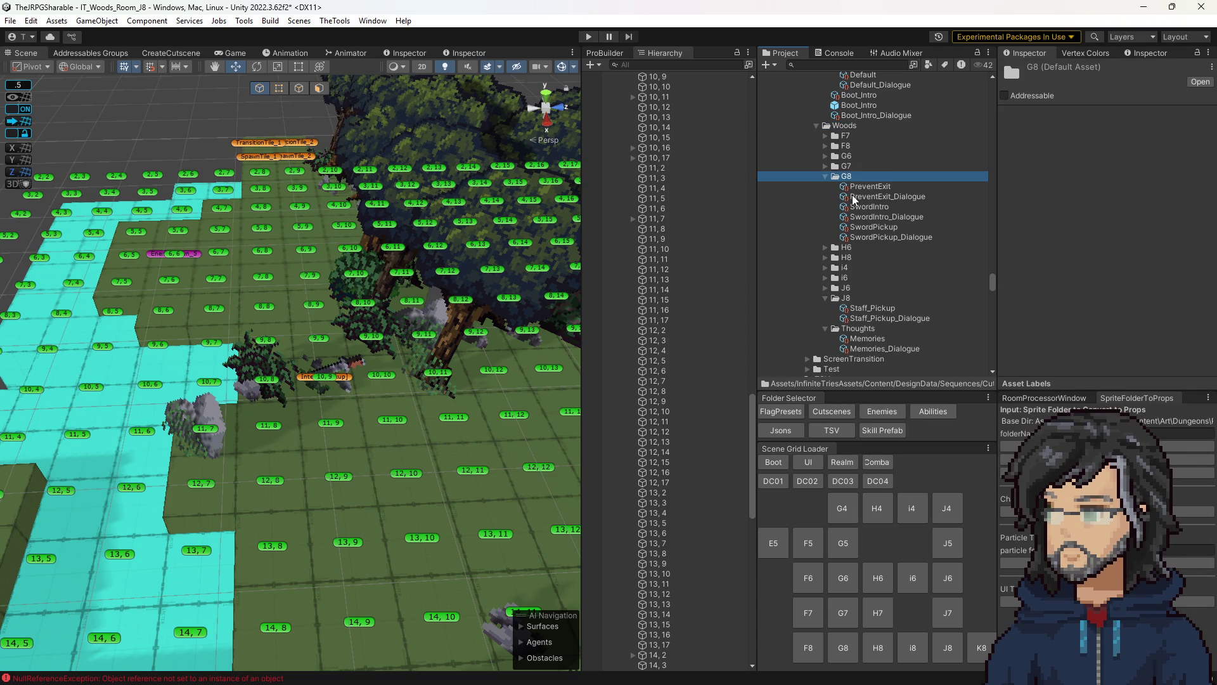
right_click(845, 126)
mouse_move(919, 138)
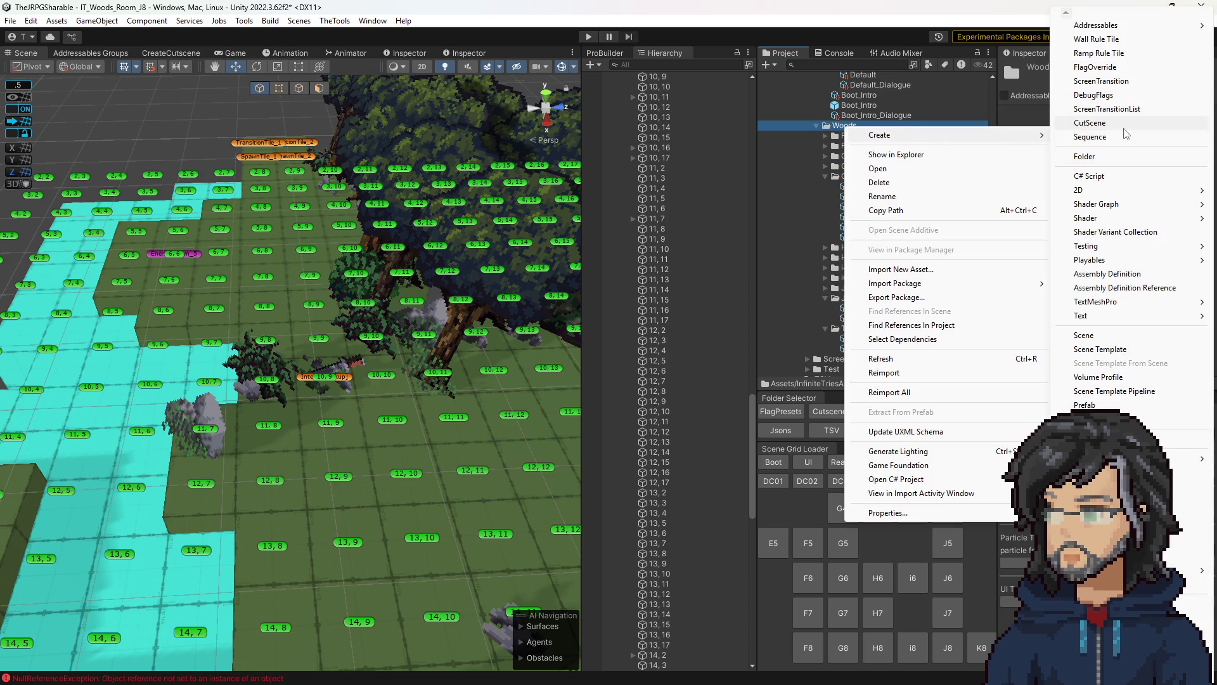
left_click(1112, 156)
type("G")
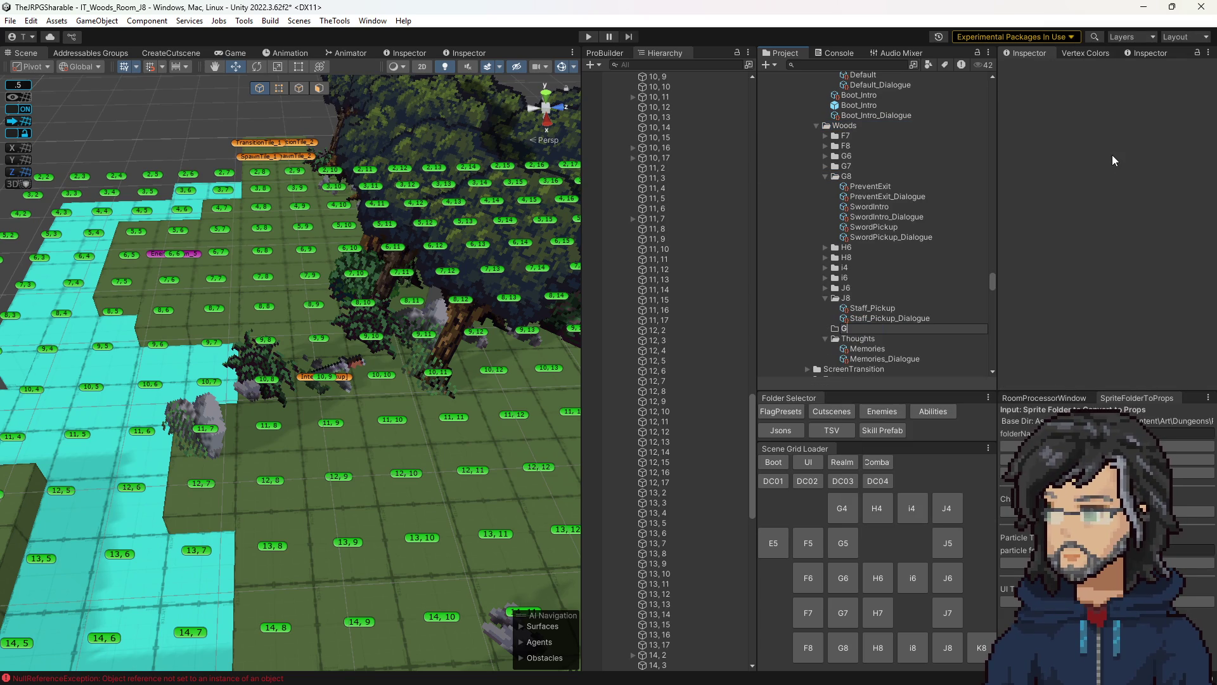
type("eneric")
key("Return")
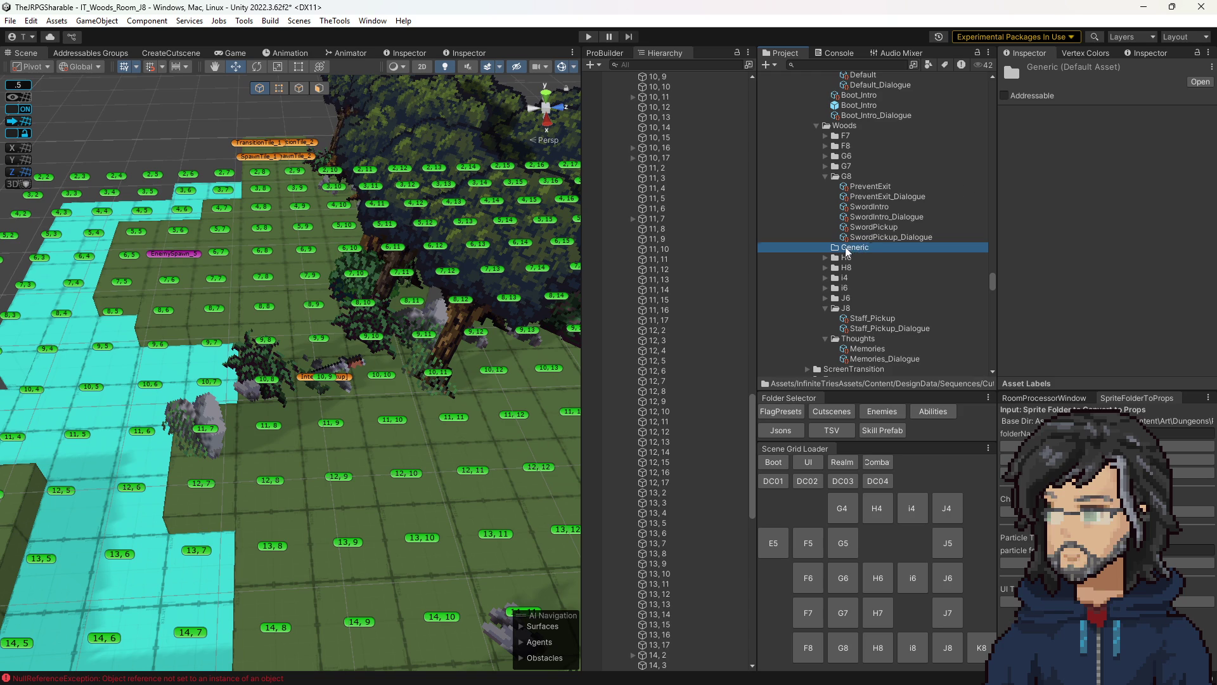
- Rename the folder to _Generic, paste a SwordPickup copy into it, and open it
key("F2")
key("Home")
type("_")
key("Return")
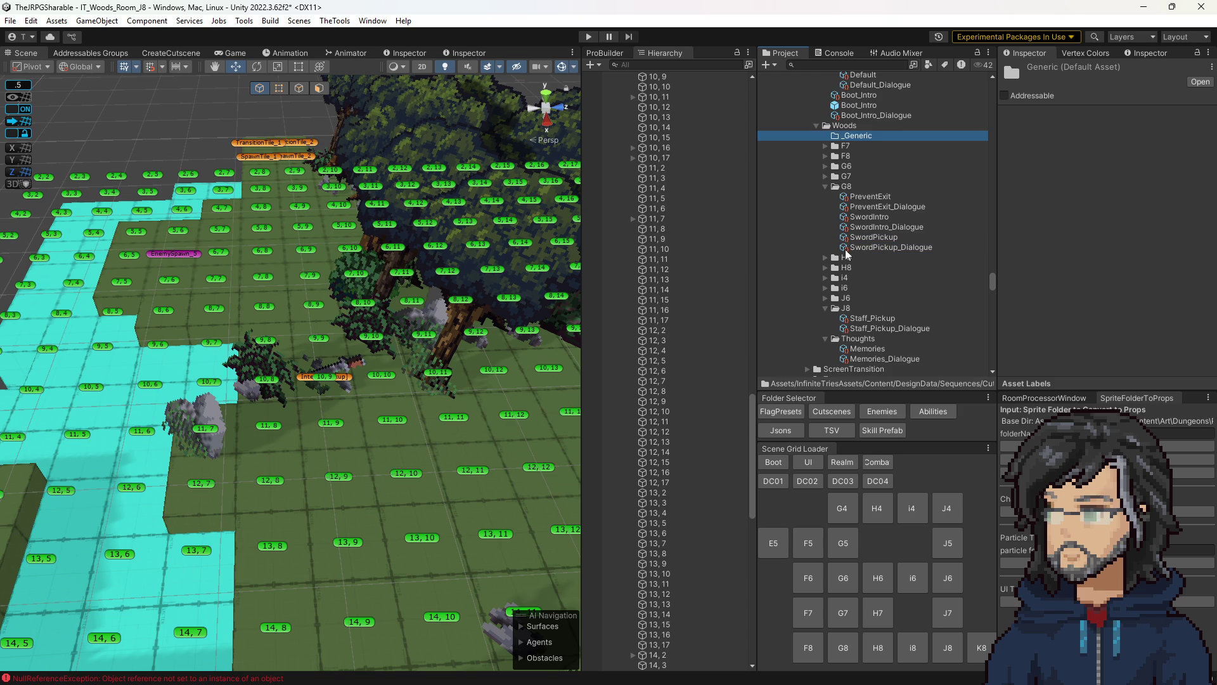
right_click(869, 135)
mouse_move(901, 143)
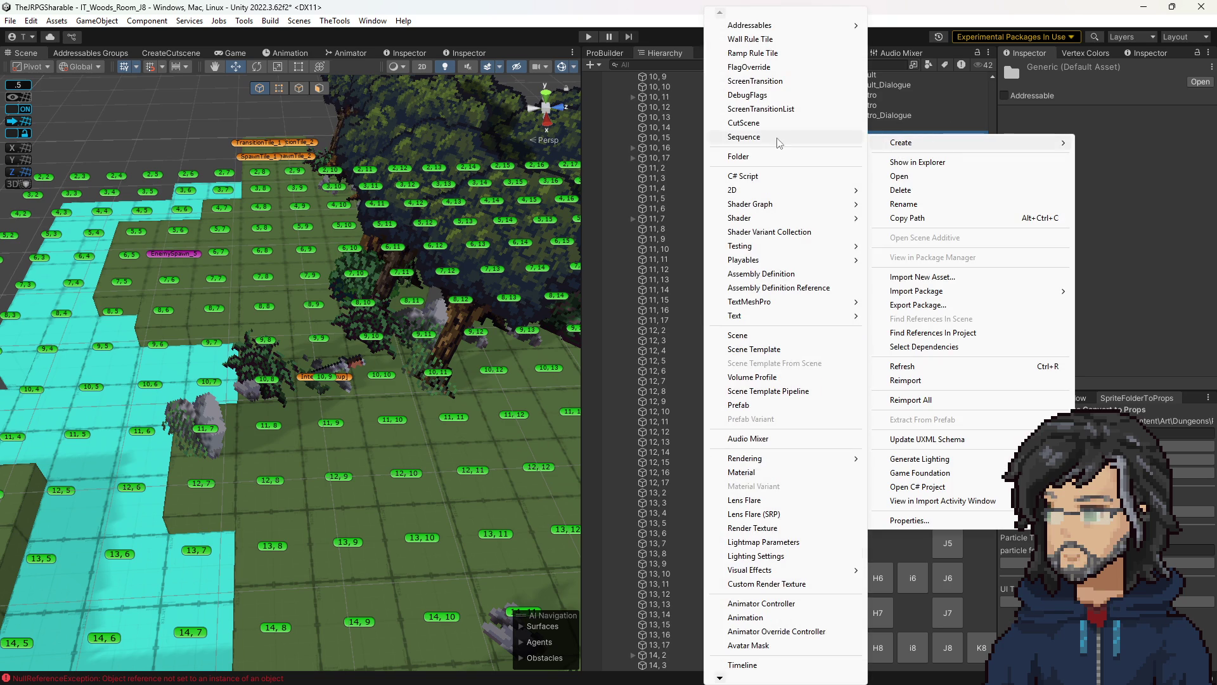
key("Escape")
left_click(877, 147)
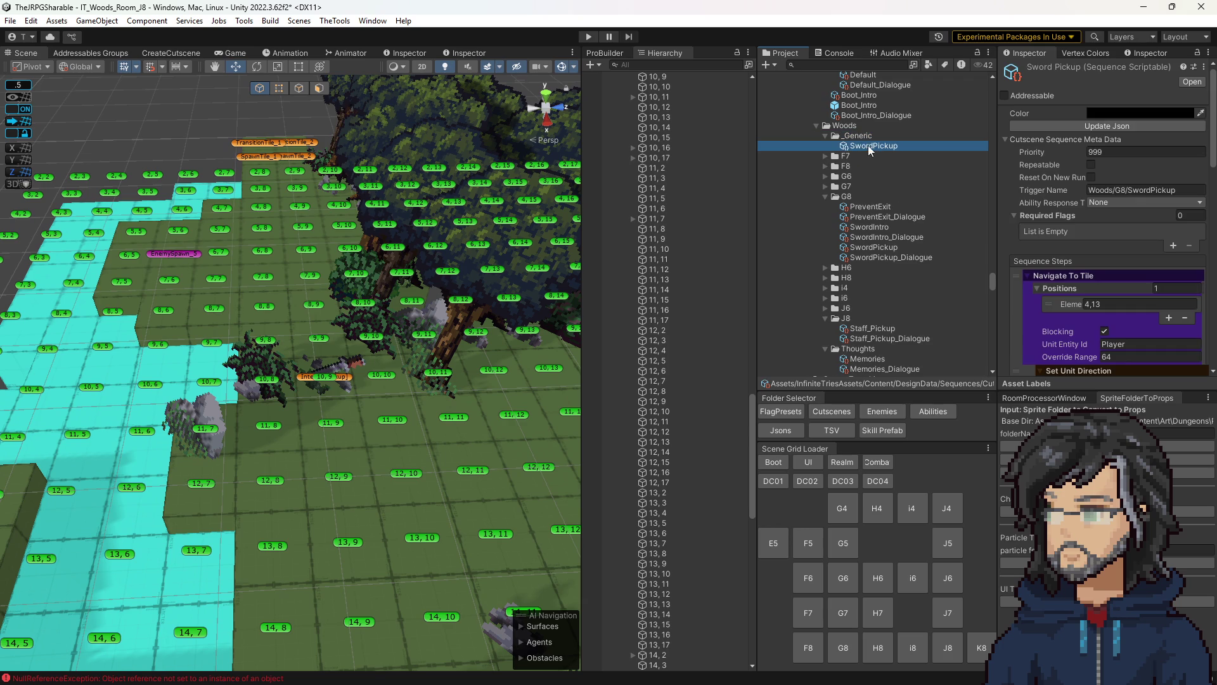
- Look through the shared Generic Player Search sequence, then select the SwordPickup copy in _Generic
scroll(1048, 185, "down", 2)
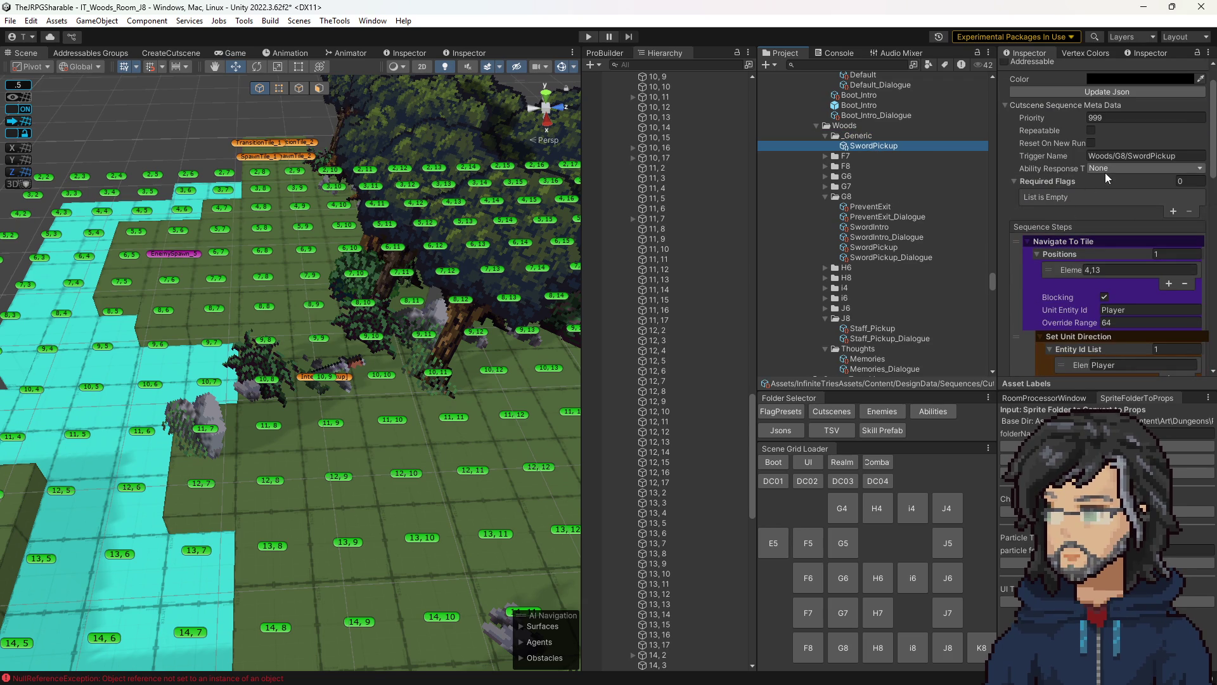
scroll(938, 189, "up", 2)
scroll(882, 212, "up", 10)
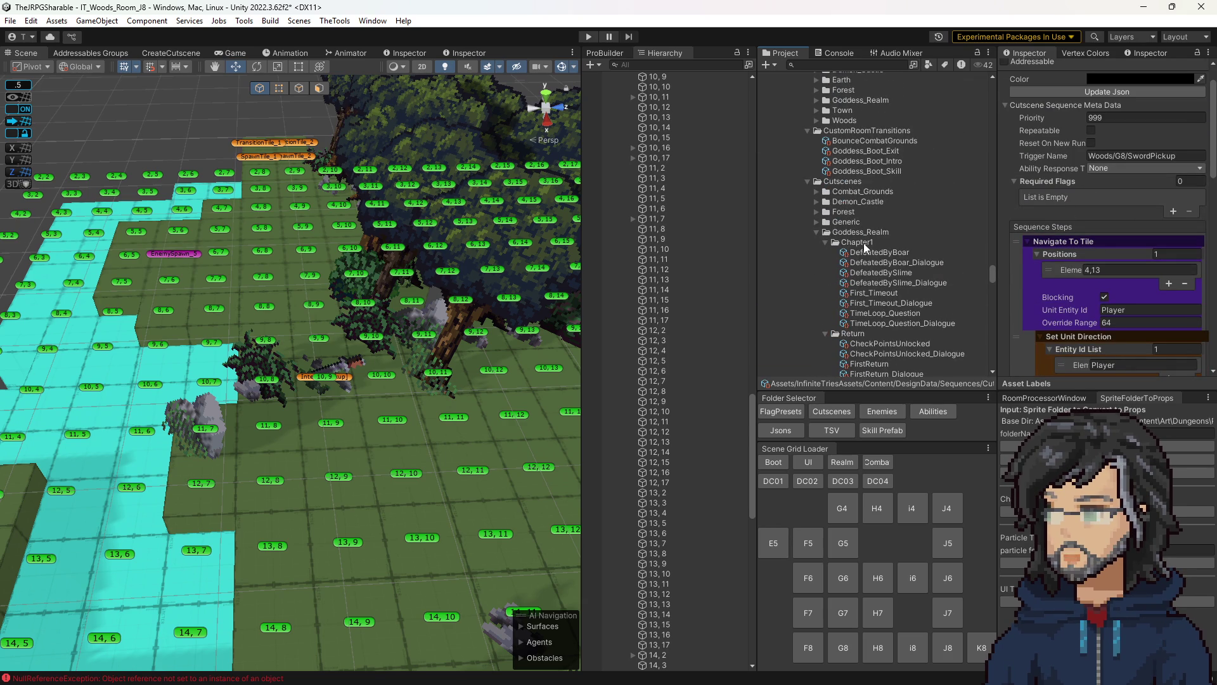
left_click(825, 222)
left_click(834, 244)
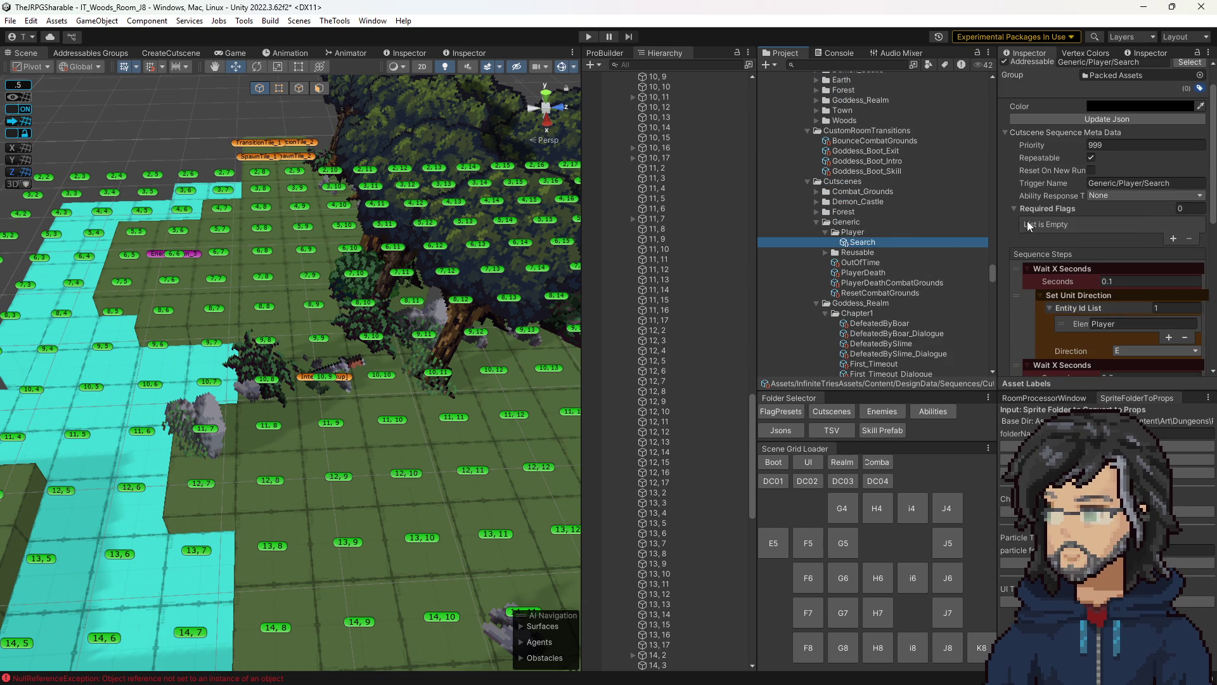
scroll(868, 266, "down", 10)
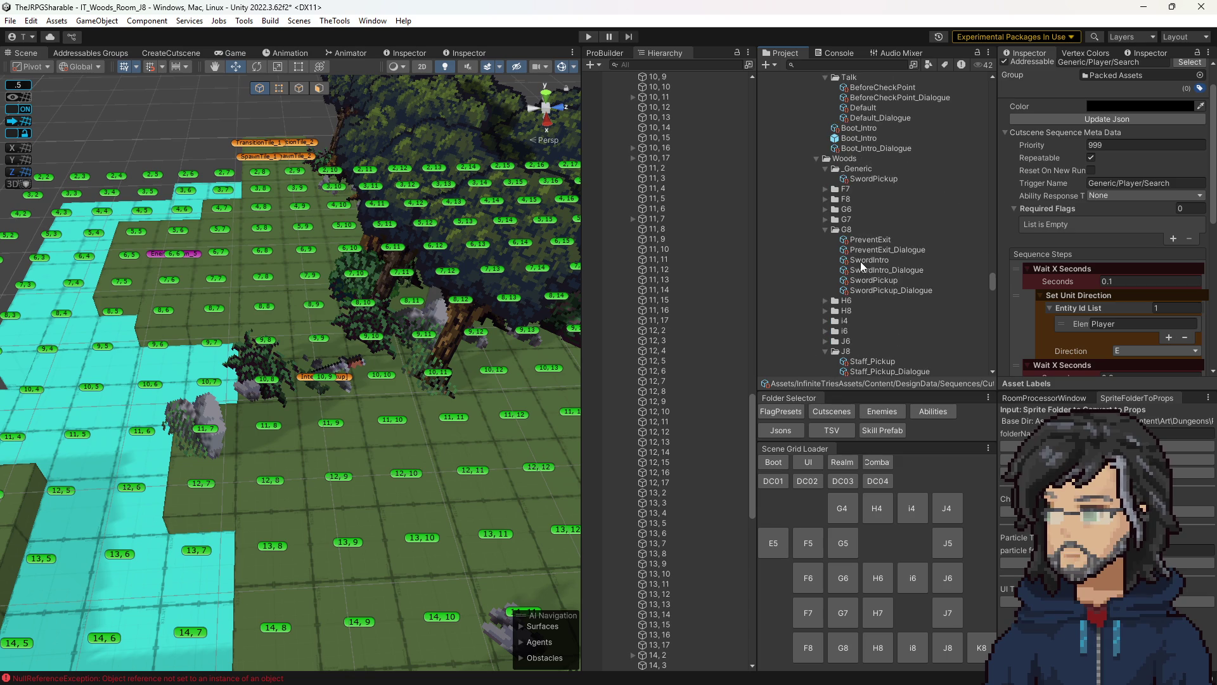
left_click(859, 178)
scroll(1094, 227, "up", 2)
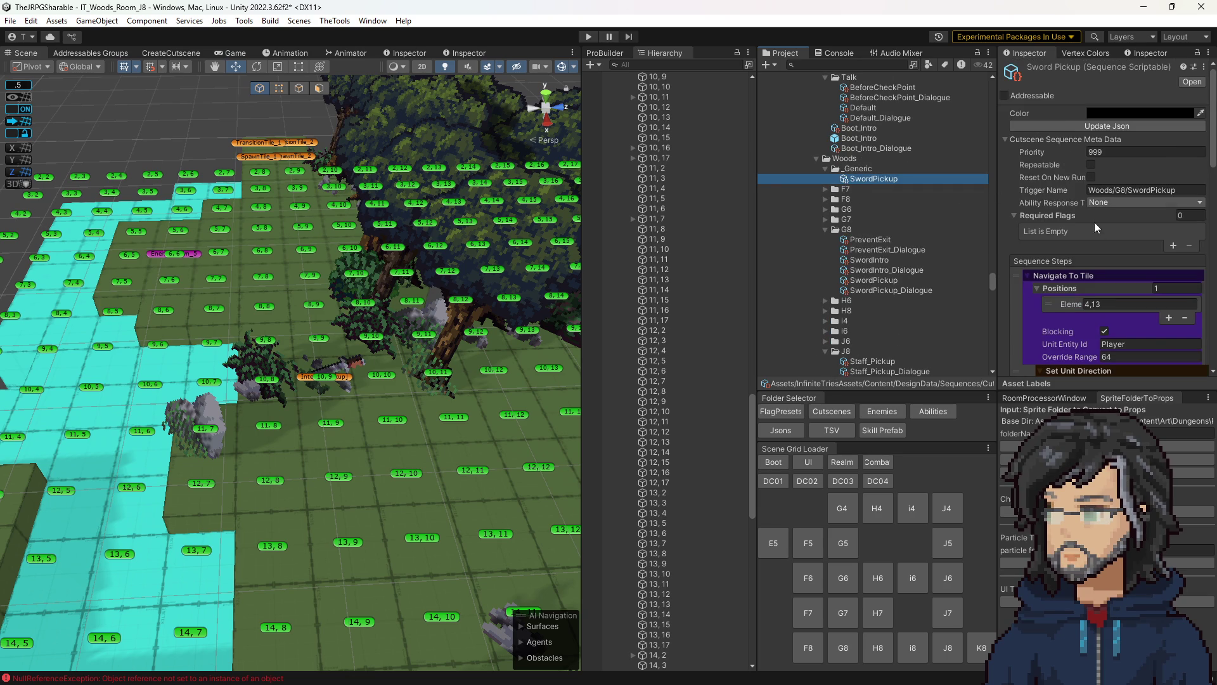
- Rename the _Generic SwordPickup copy to OmniWeaponAbsorb
left_click(893, 179)
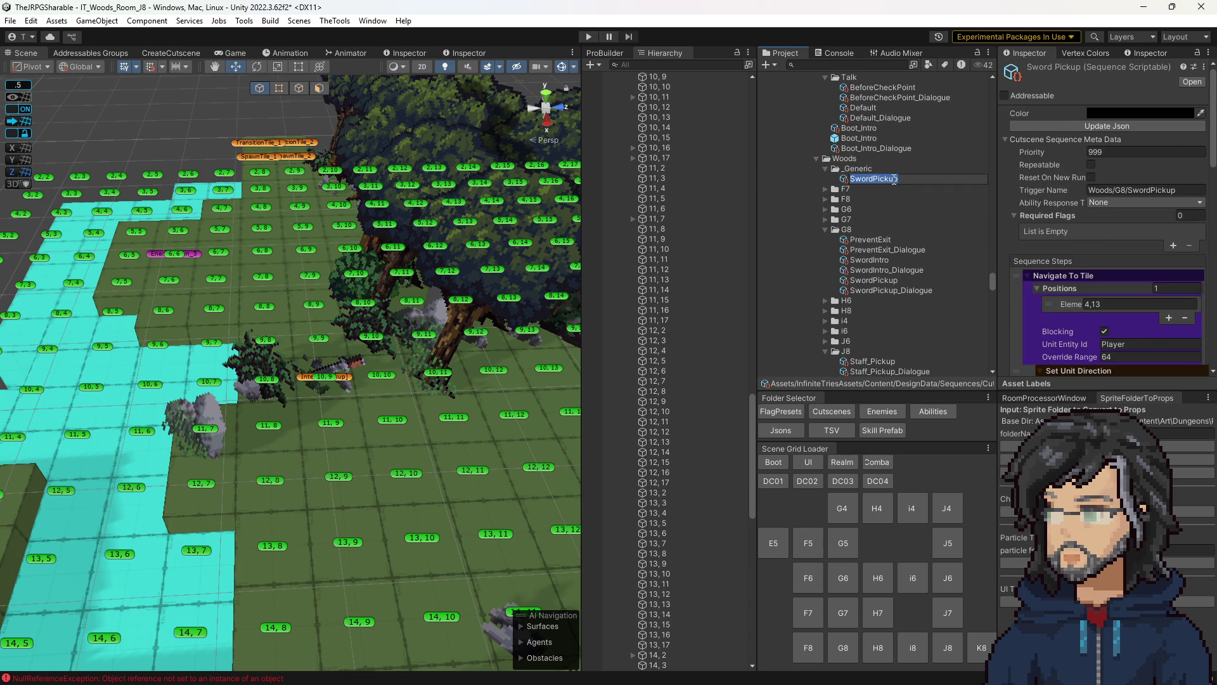
type("OmniWeap")
key("BackSpace")
key("BackSpace")
type("bsorb")
key("Return")
scroll(1048, 253, "down", 3)
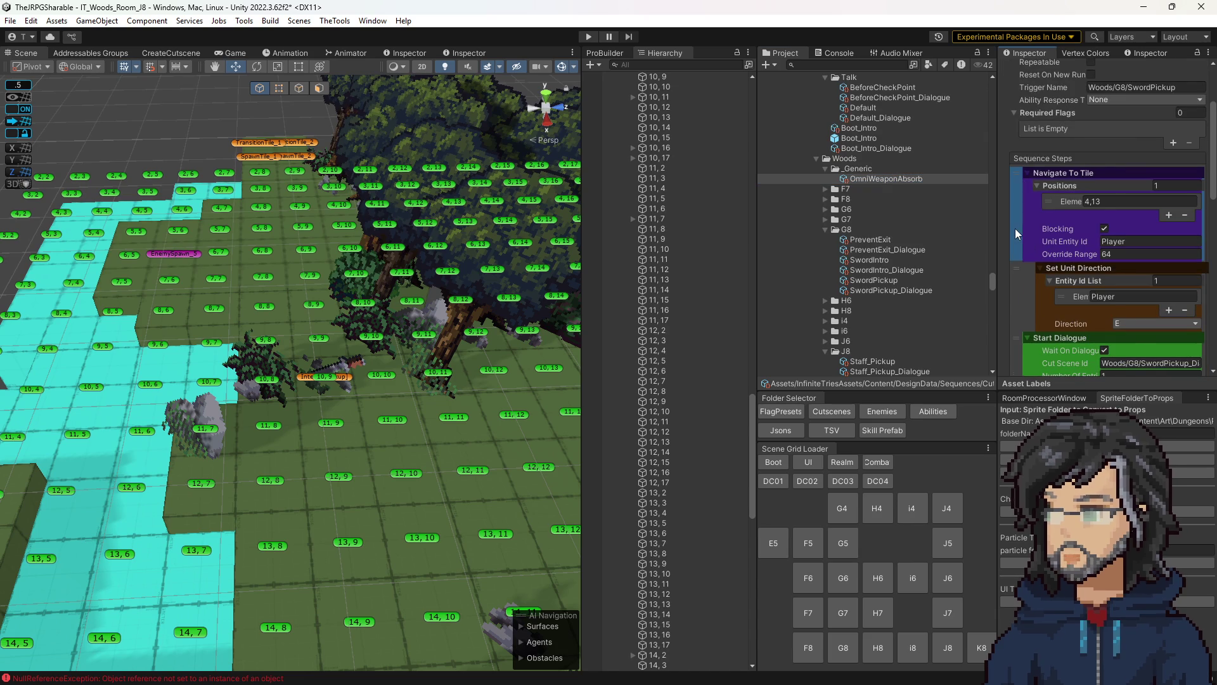
- Delete the Adjust Tiles Type and Advance Dialogue steps from OmniWeaponAbsorb
scroll(1017, 227, "down", 6)
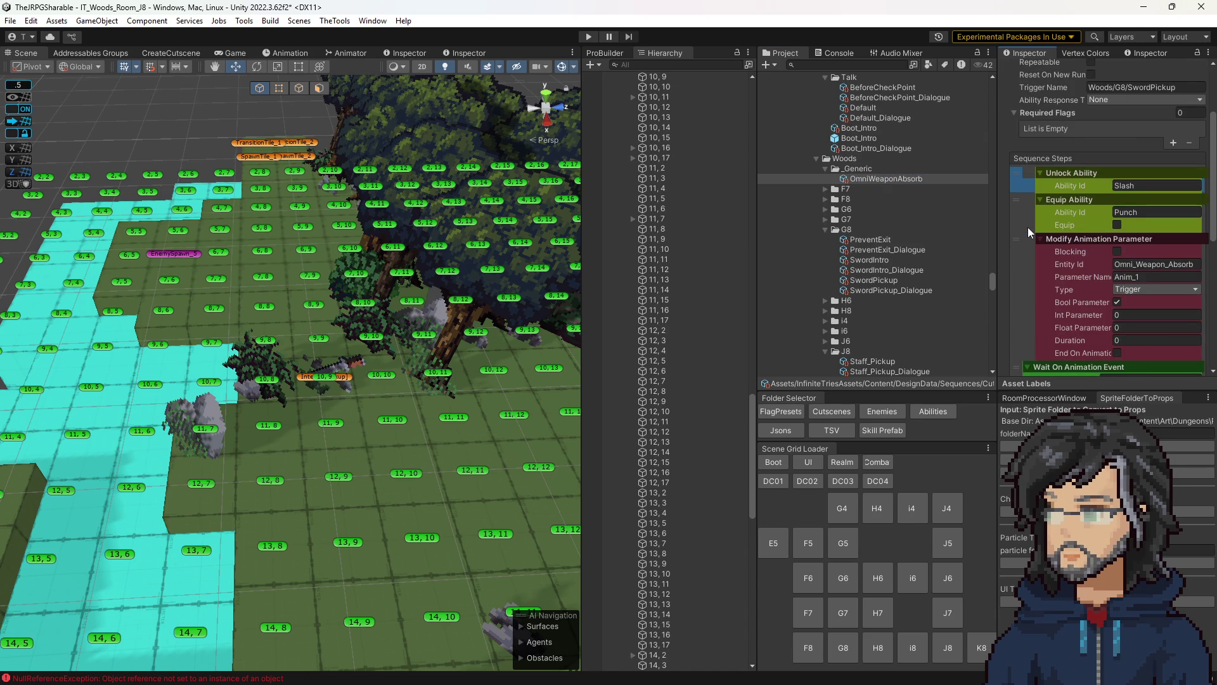
scroll(1028, 227, "down", 3)
scroll(1072, 263, "down", 8)
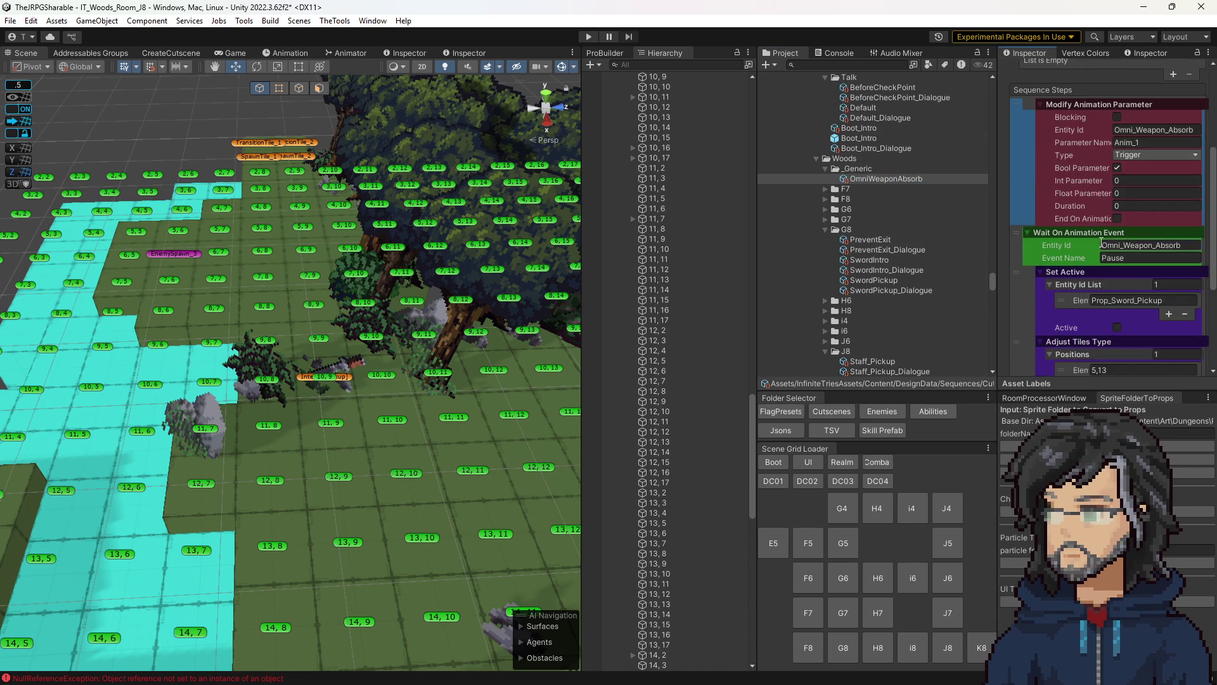
left_click(1033, 273)
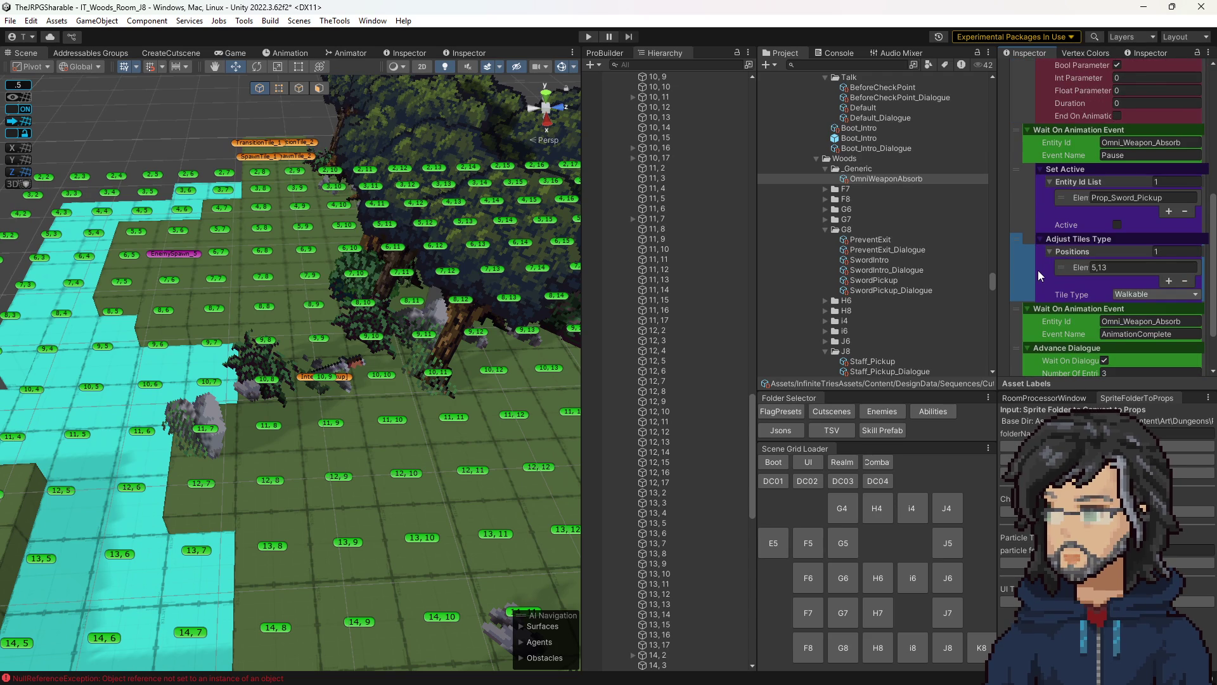
scroll(1037, 270, "down", 2)
key("Delete")
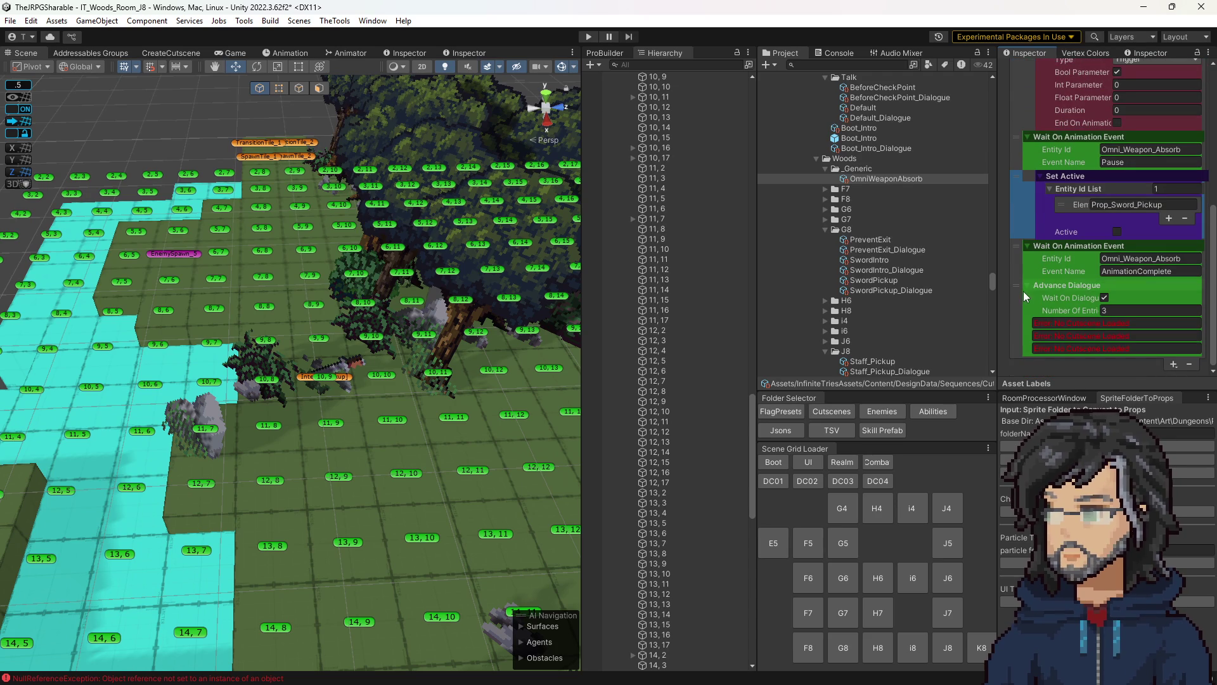
left_click(1013, 303)
key("Delete")
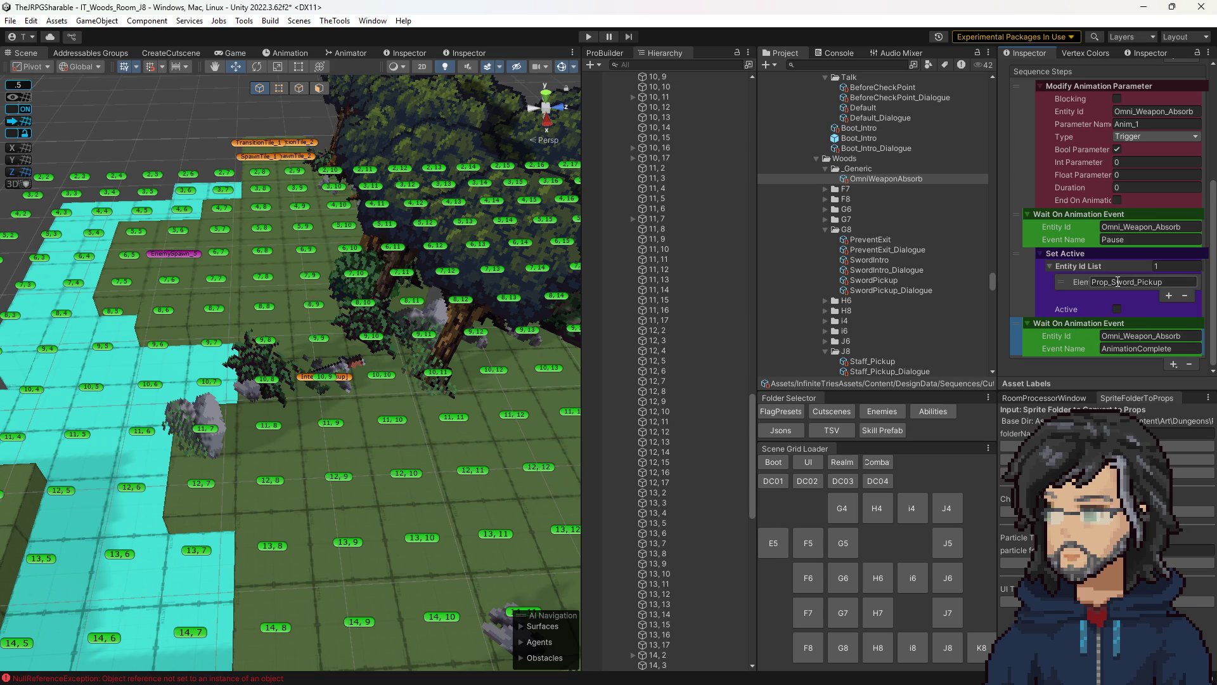
- Select the Prop_Sword_Pickup entity name, then select the J8 Staff_Pickup sequence
left_click(1118, 281)
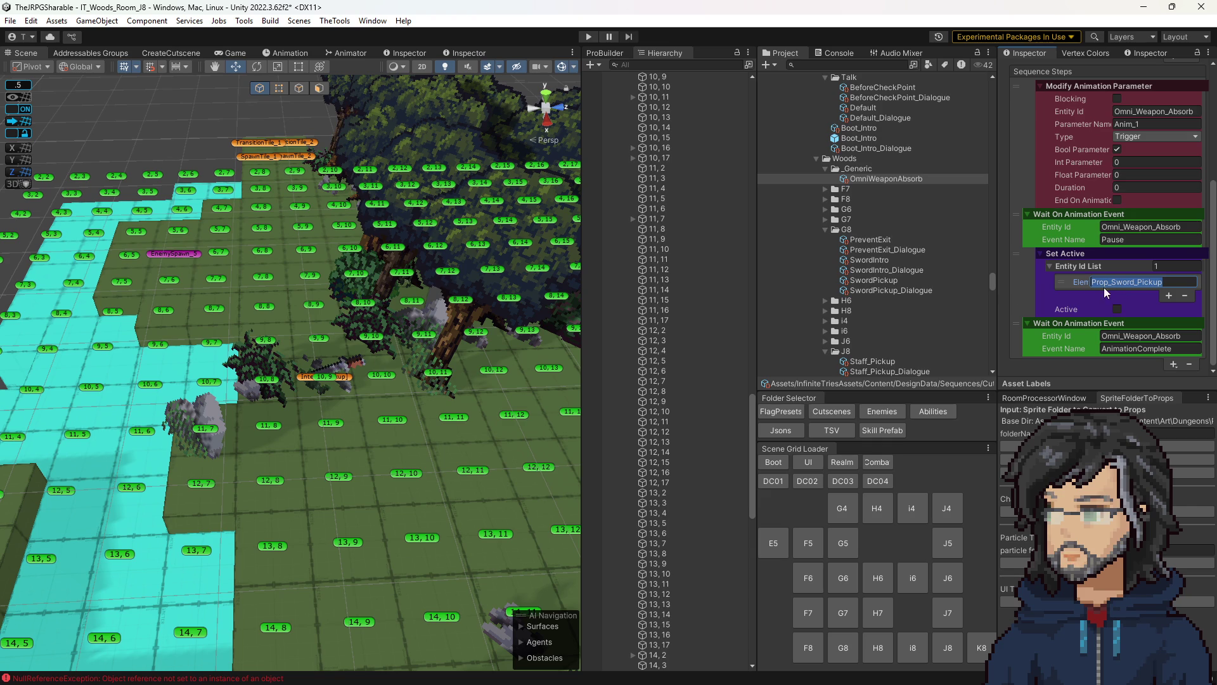
scroll(867, 342, "down", 5)
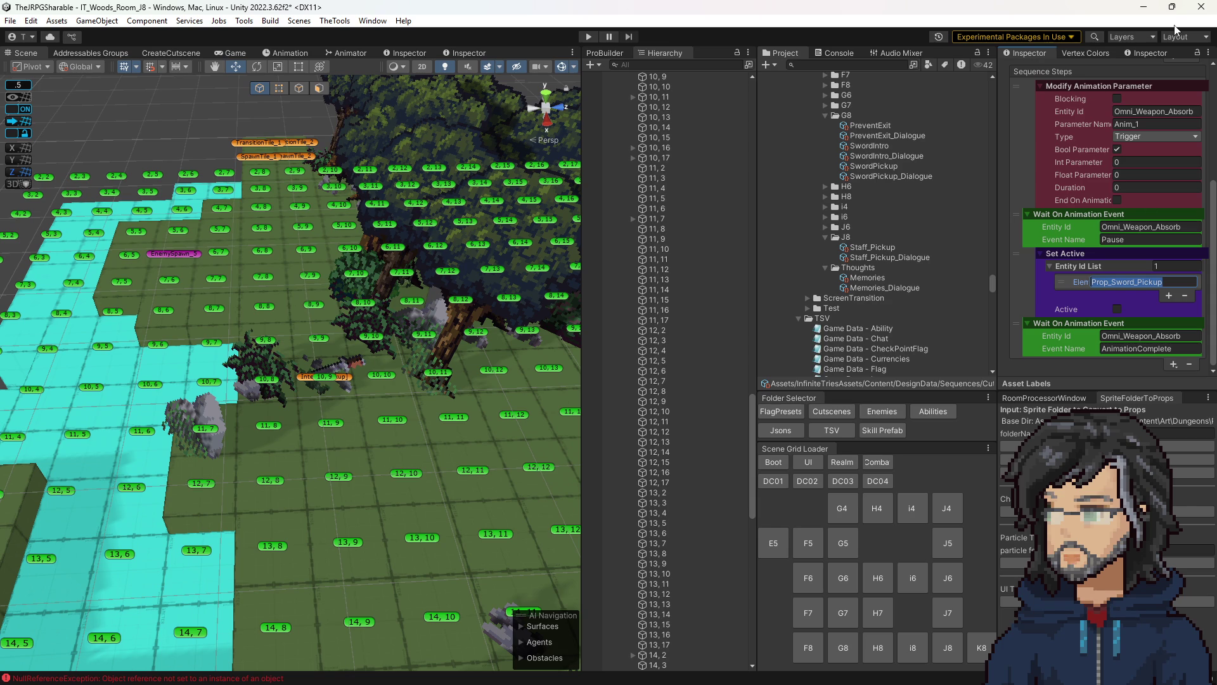
left_click(859, 248)
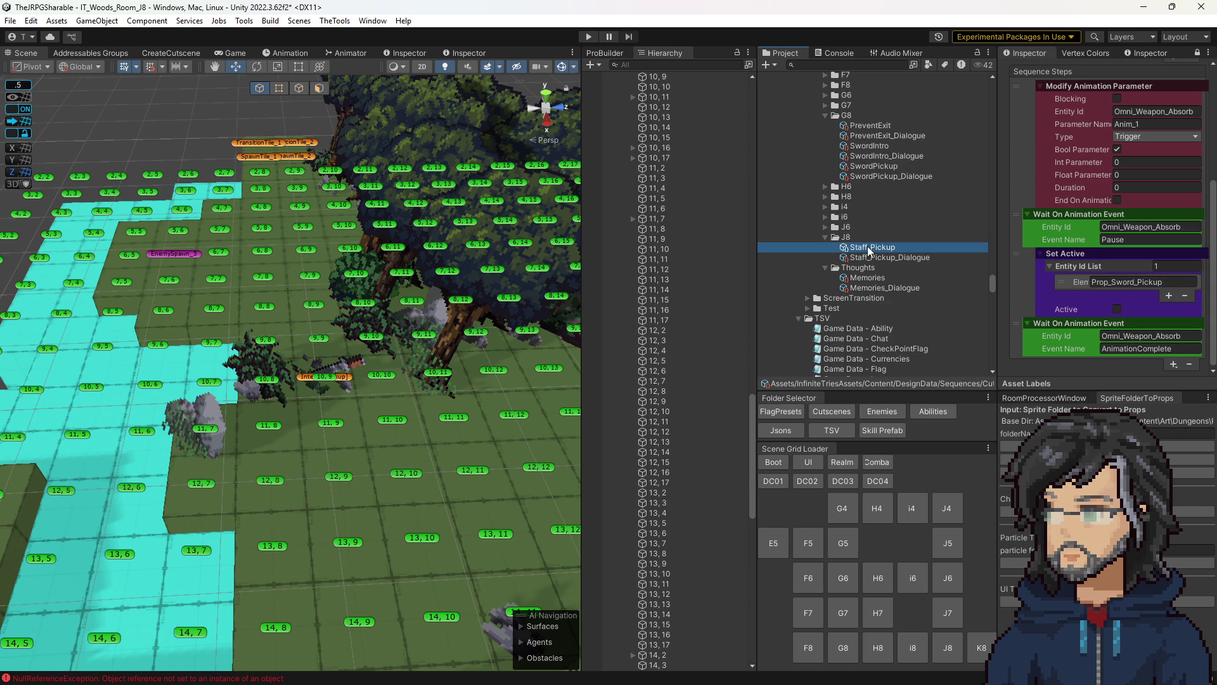
- Show Staff_Pickup in a second Inspector and add a Modify Animation Parameter step
left_click(398, 57)
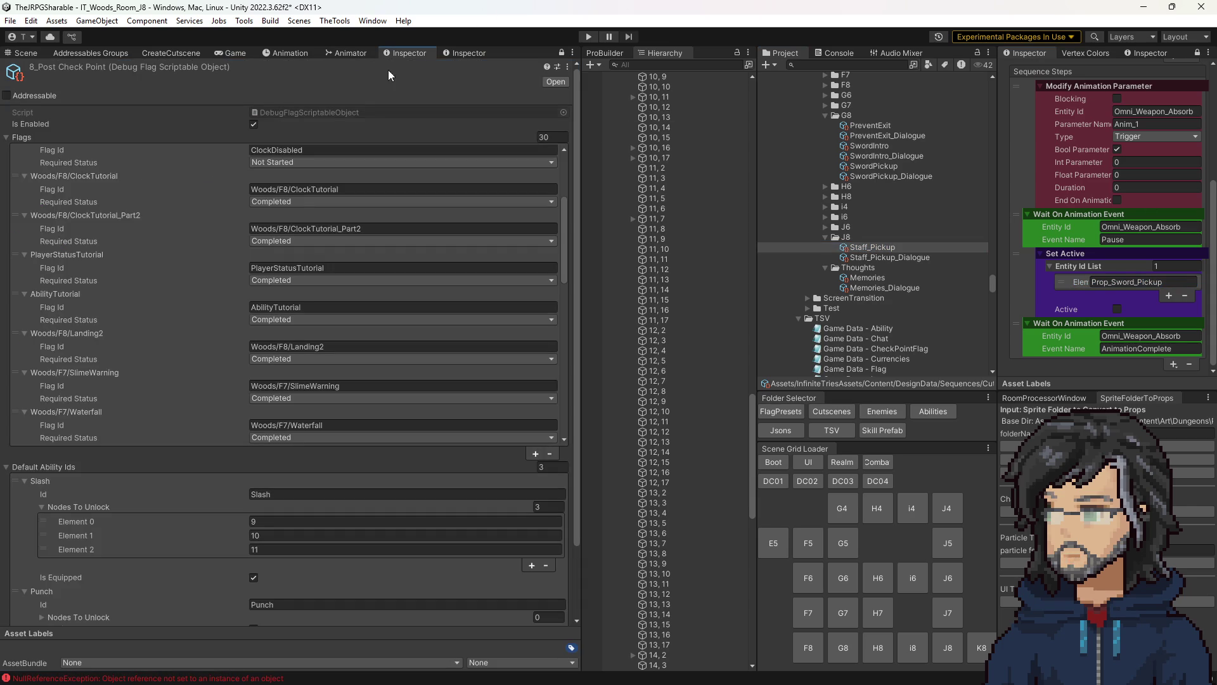
left_click(466, 52)
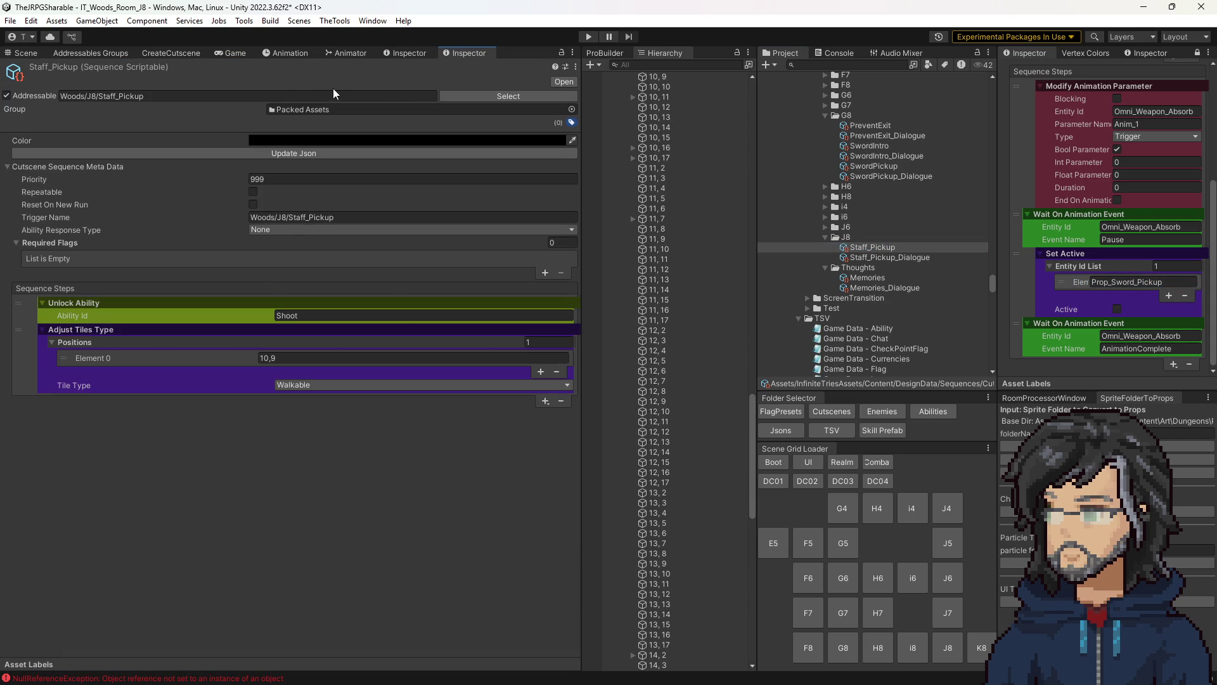
left_click(545, 401)
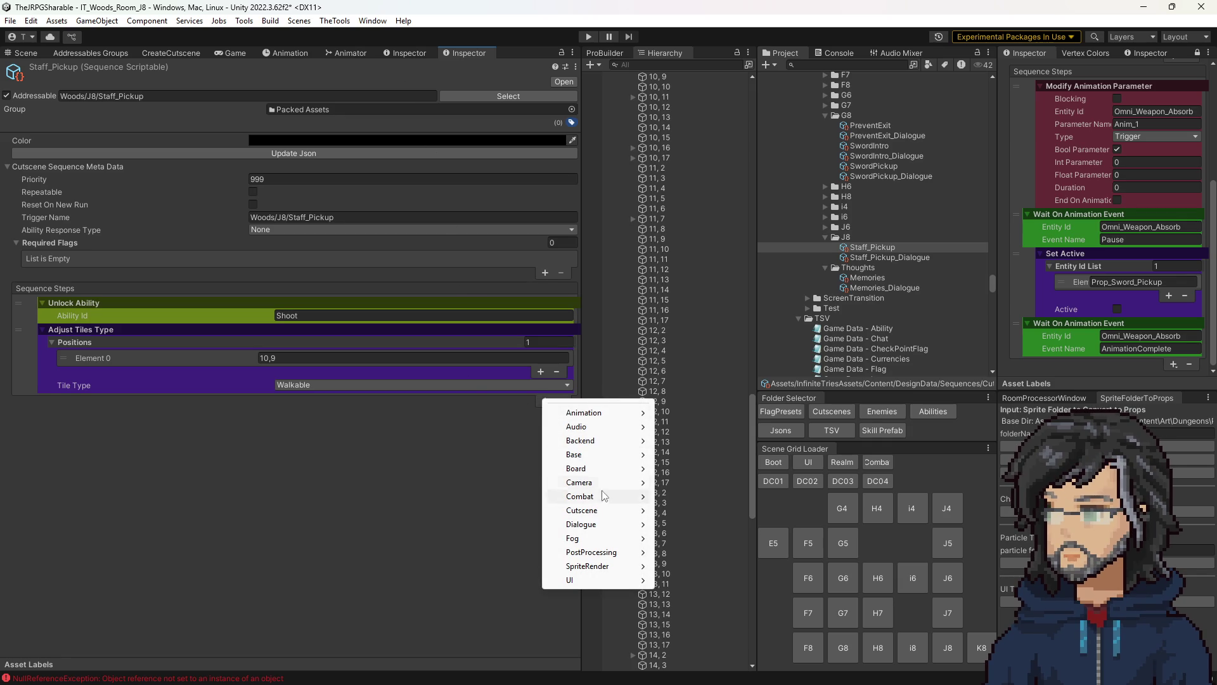
mouse_move(599, 417)
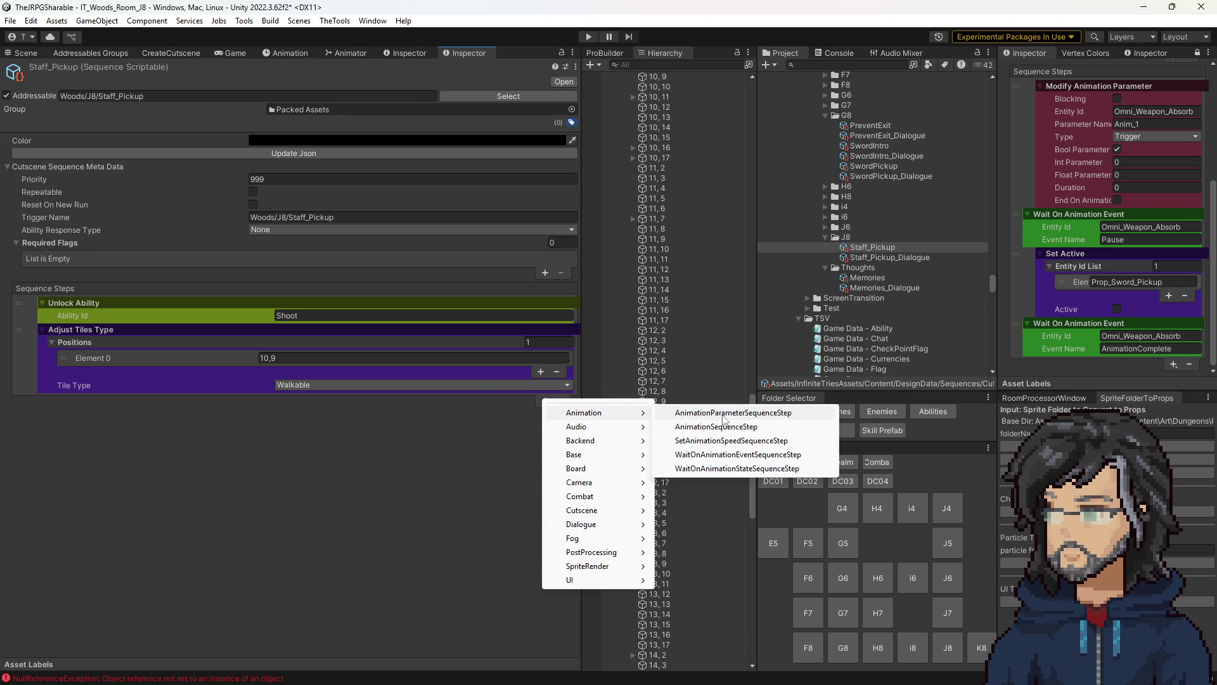
left_click(724, 417)
mouse_move(28, 404)
left_mouse_down()
mouse_move(28, 320)
mouse_move(52, 412)
left_mouse_up()
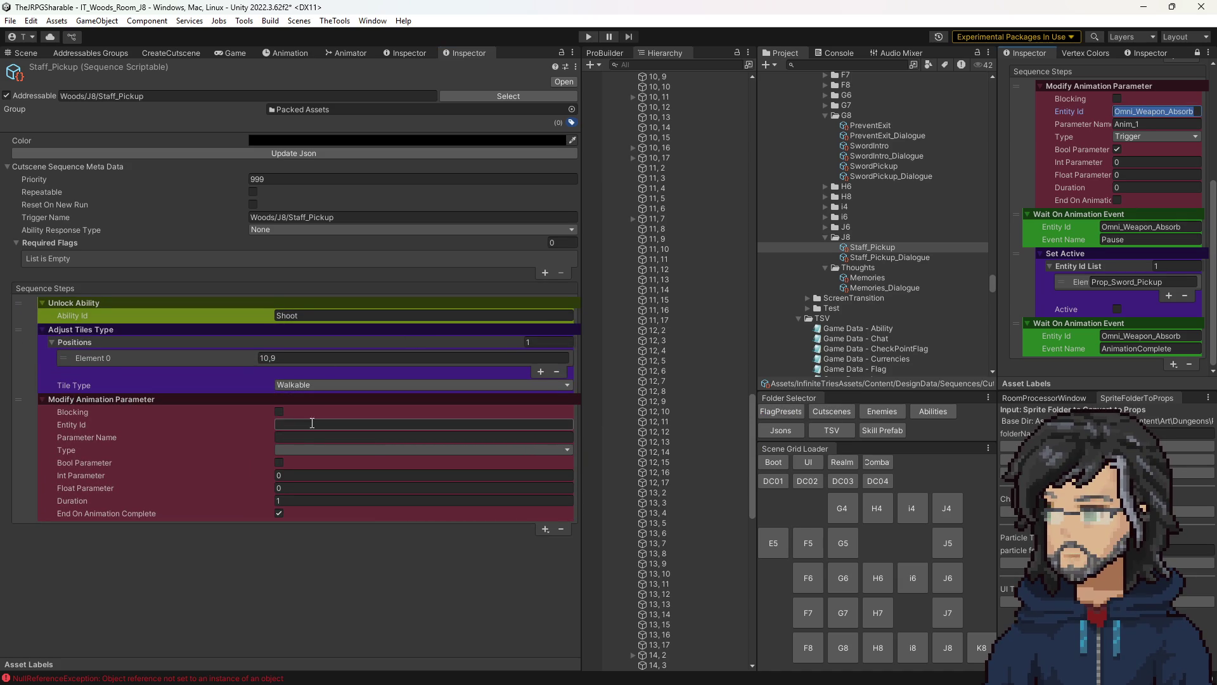
- Set the step to trigger Anim_1 on Omni_Weapon_Absorb with End On Animation Complete off
left_click(314, 425)
type("Omni_Weapon_Absorb")
double_click(1135, 124)
key("ctrl+c")
left_click(314, 437)
key("ctrl+v")
left_click(311, 449)
left_click(311, 506)
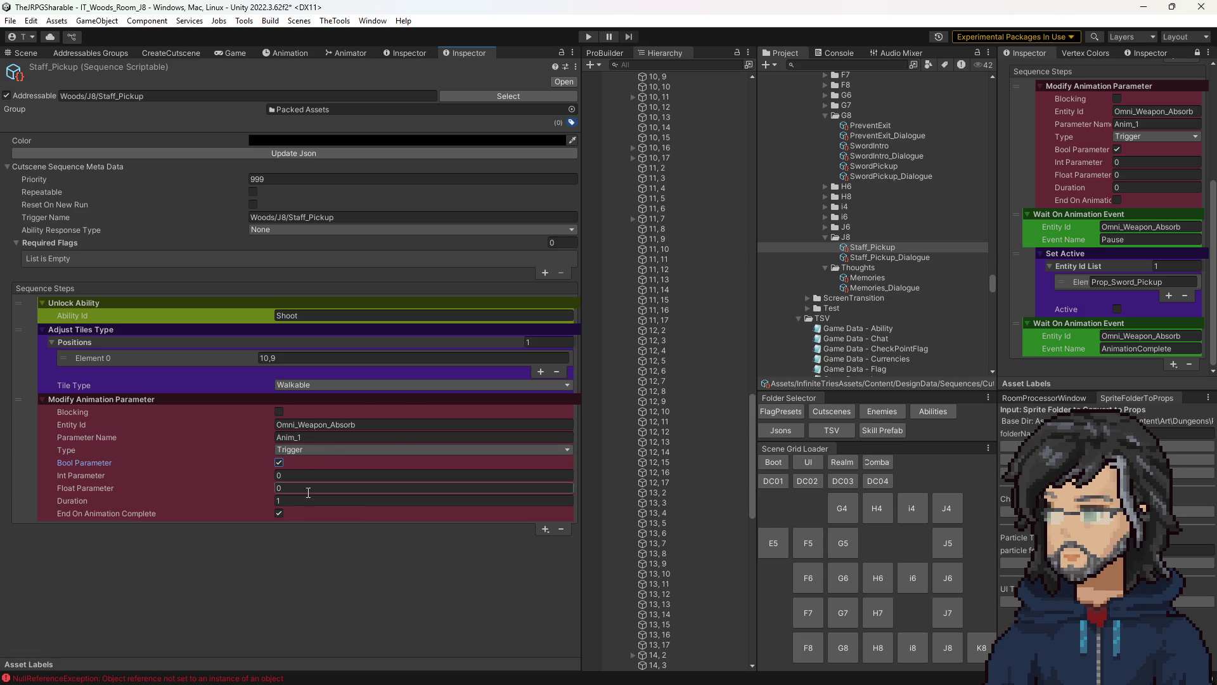
left_click(279, 513)
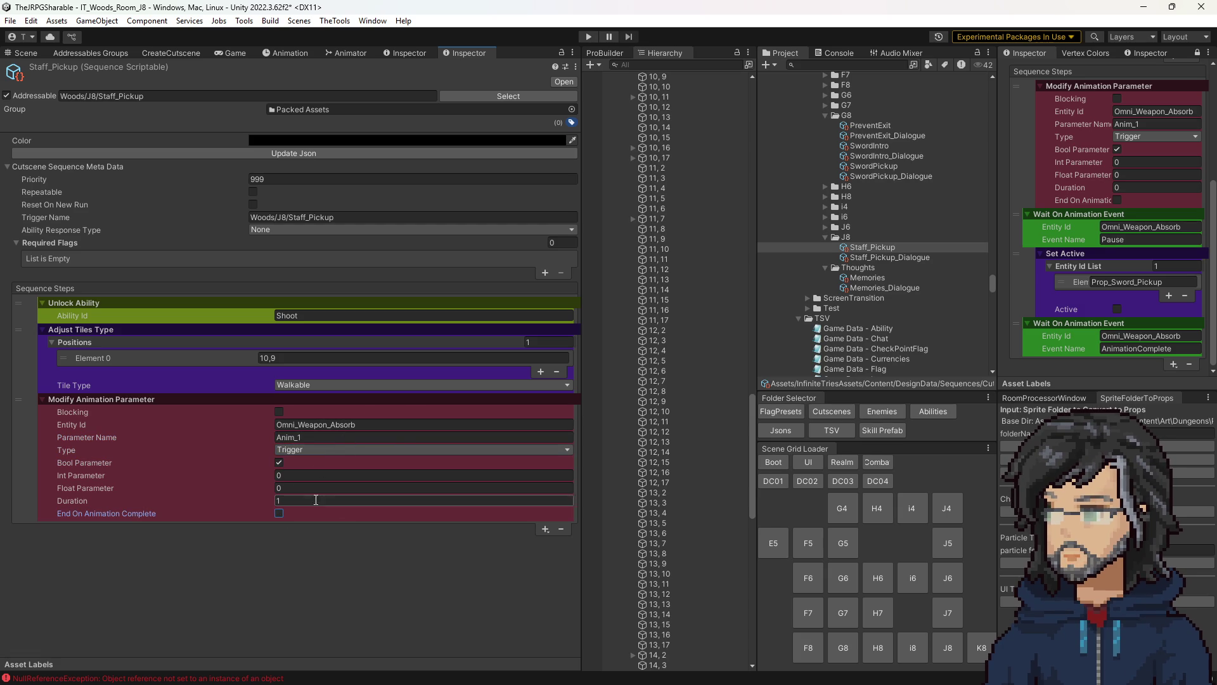
left_click(544, 529)
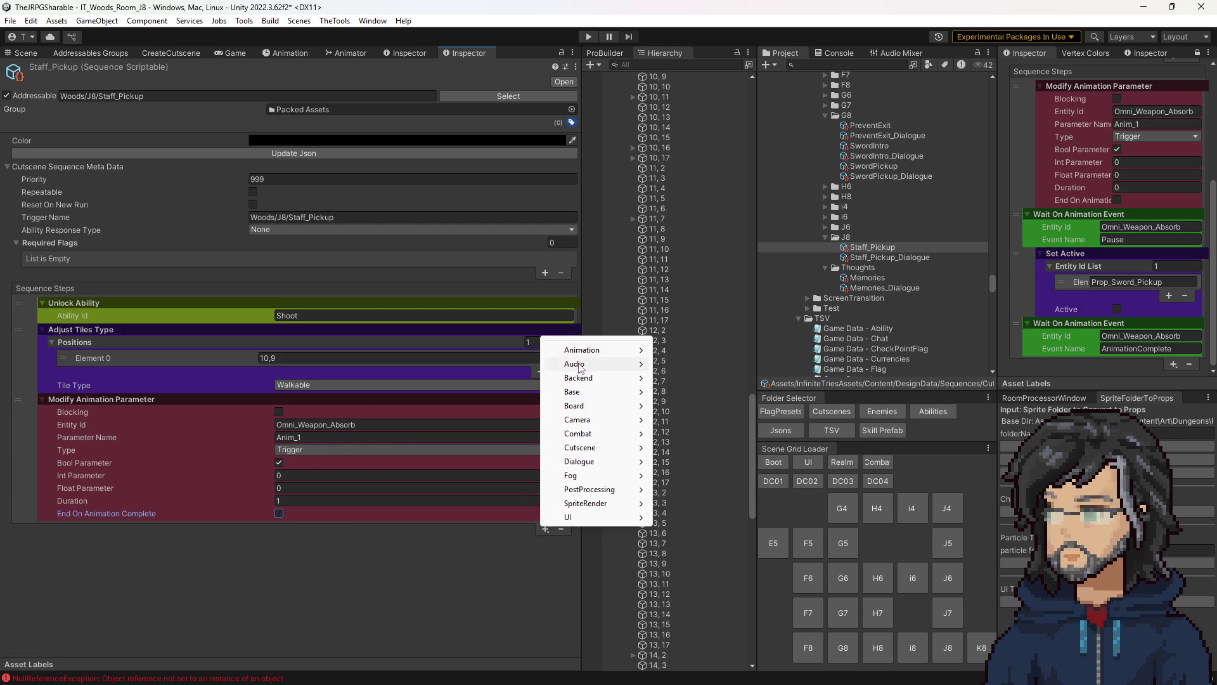
- Add a Wait On Animation Event step for Omni_Weapon_Absorb with event name Pause
mouse_move(590, 352)
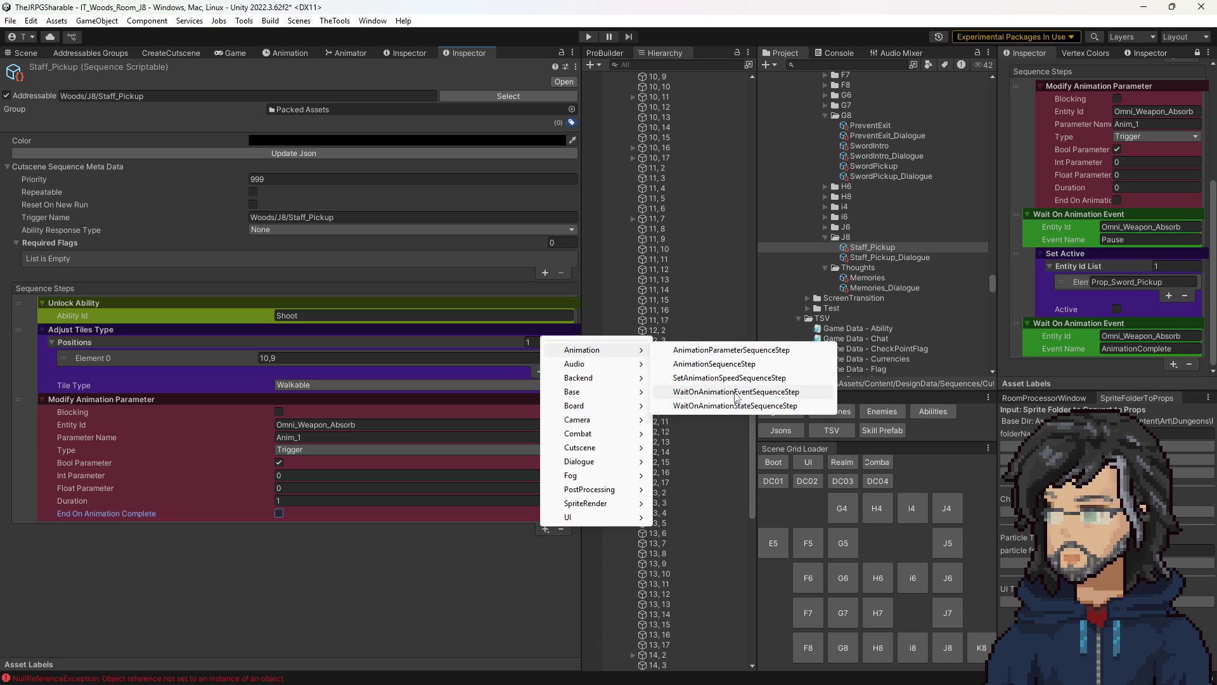
left_click(736, 392)
left_click(1141, 227)
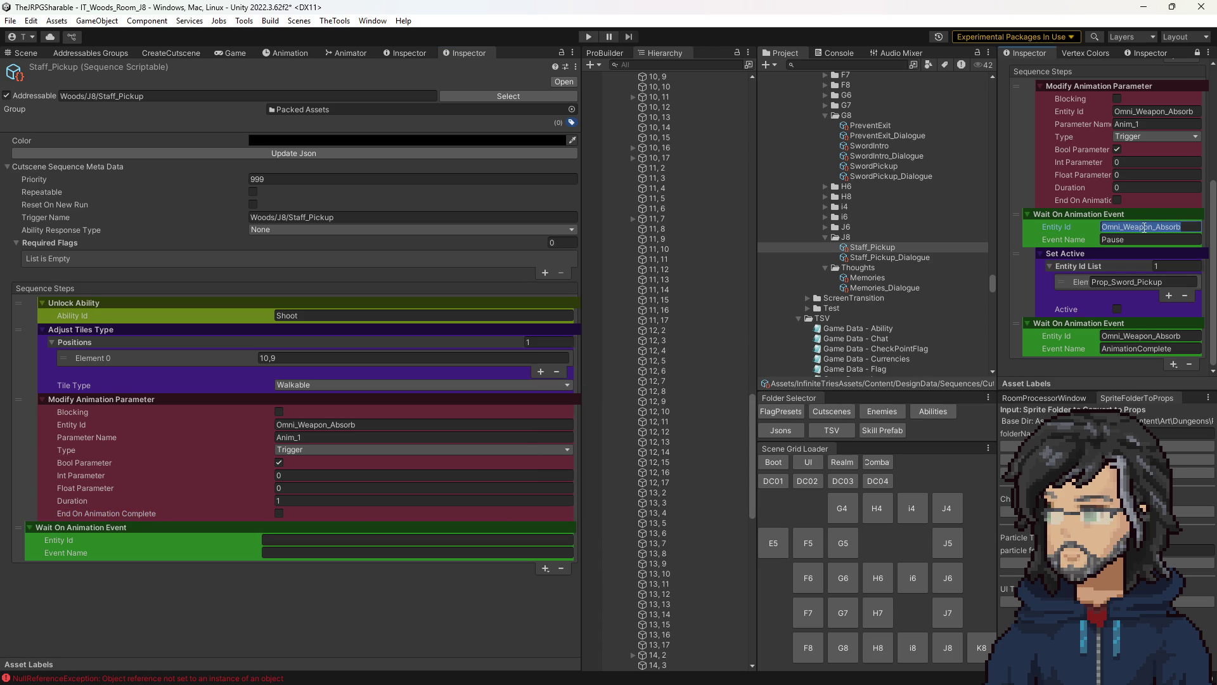
left_click(330, 540)
key("ctrl+v")
left_click(1142, 239)
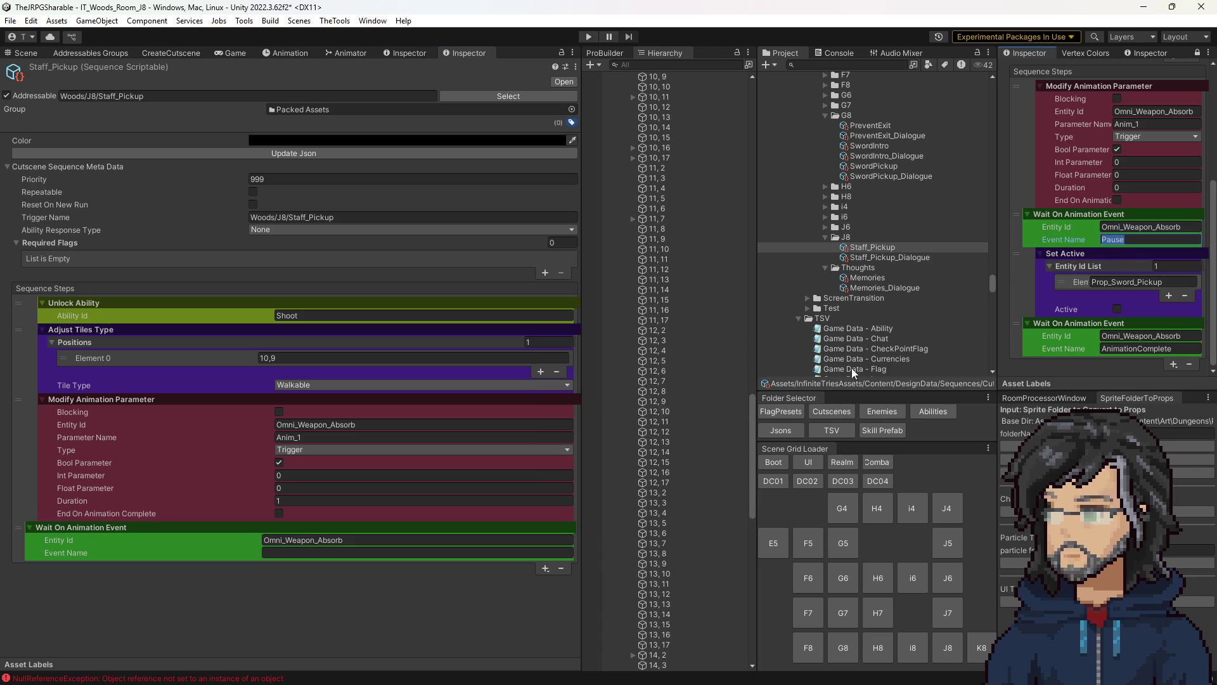
left_click(314, 551)
key("ctrl+v")
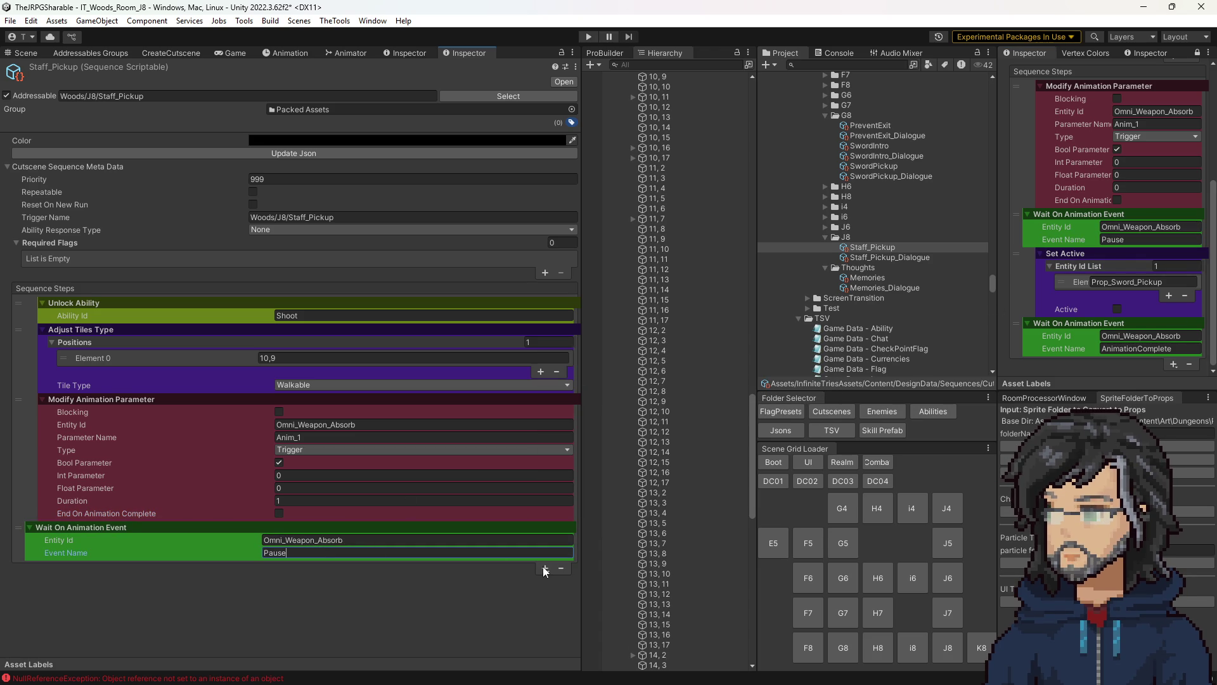
- Add a Set Active step whose entity list contains Prop_Sword_Pickup
left_click(546, 569)
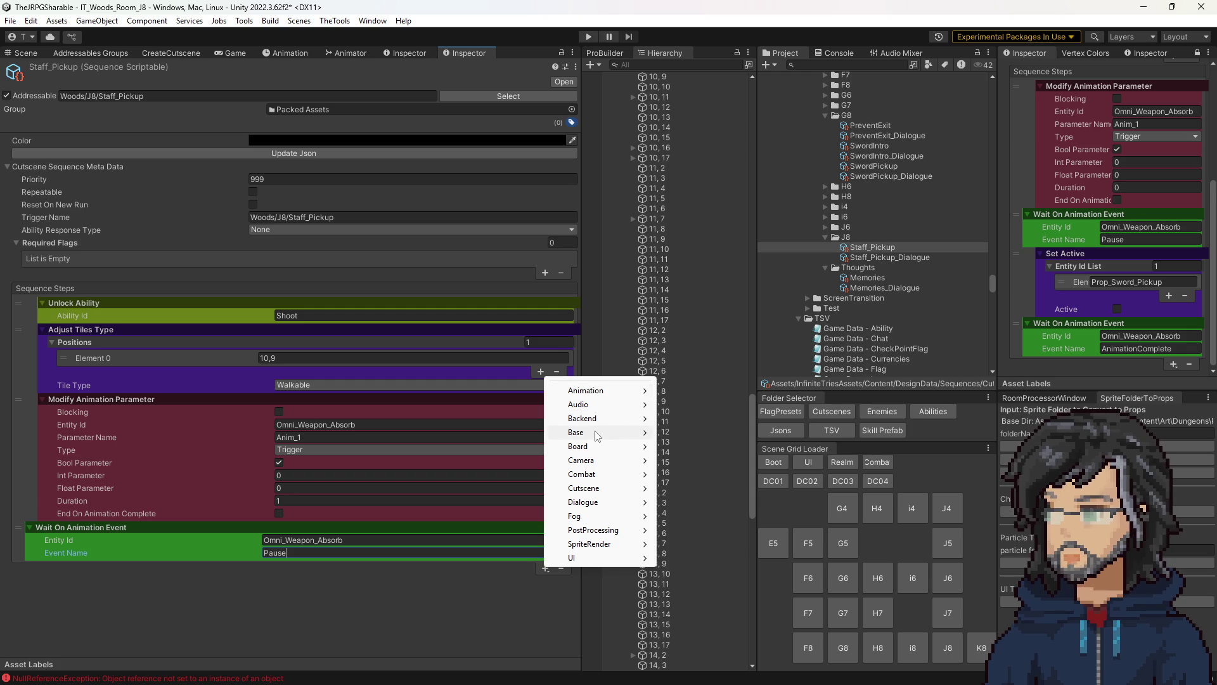
mouse_move(597, 435)
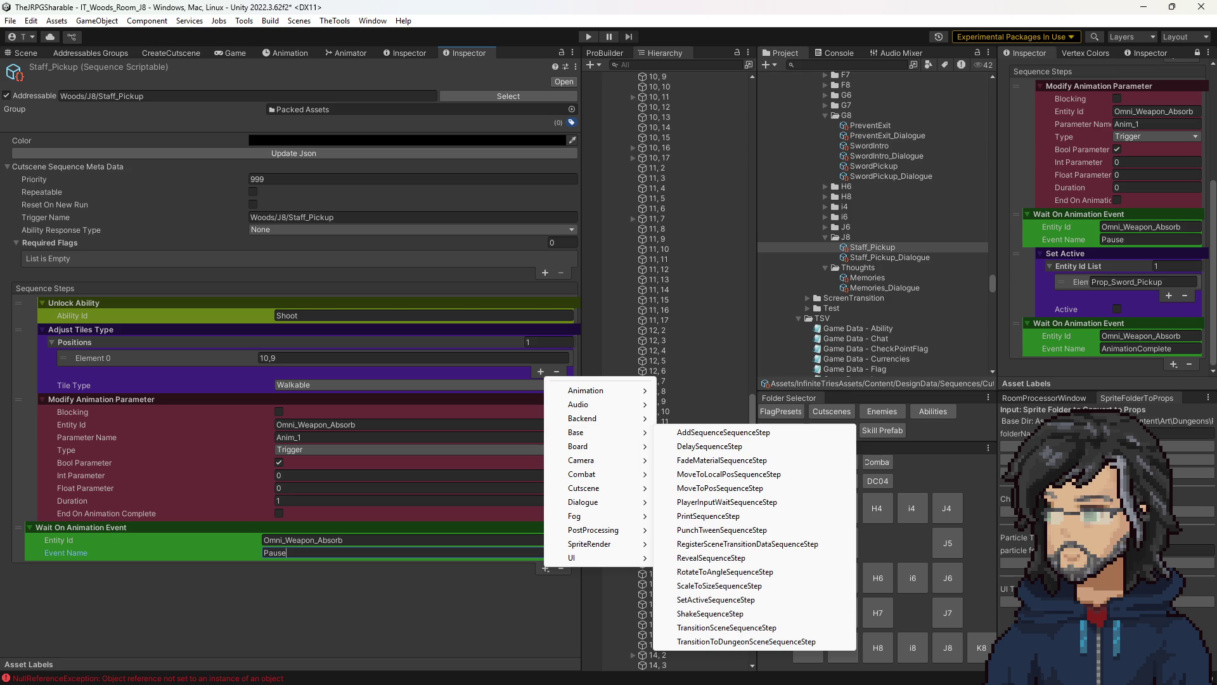
key("Escape")
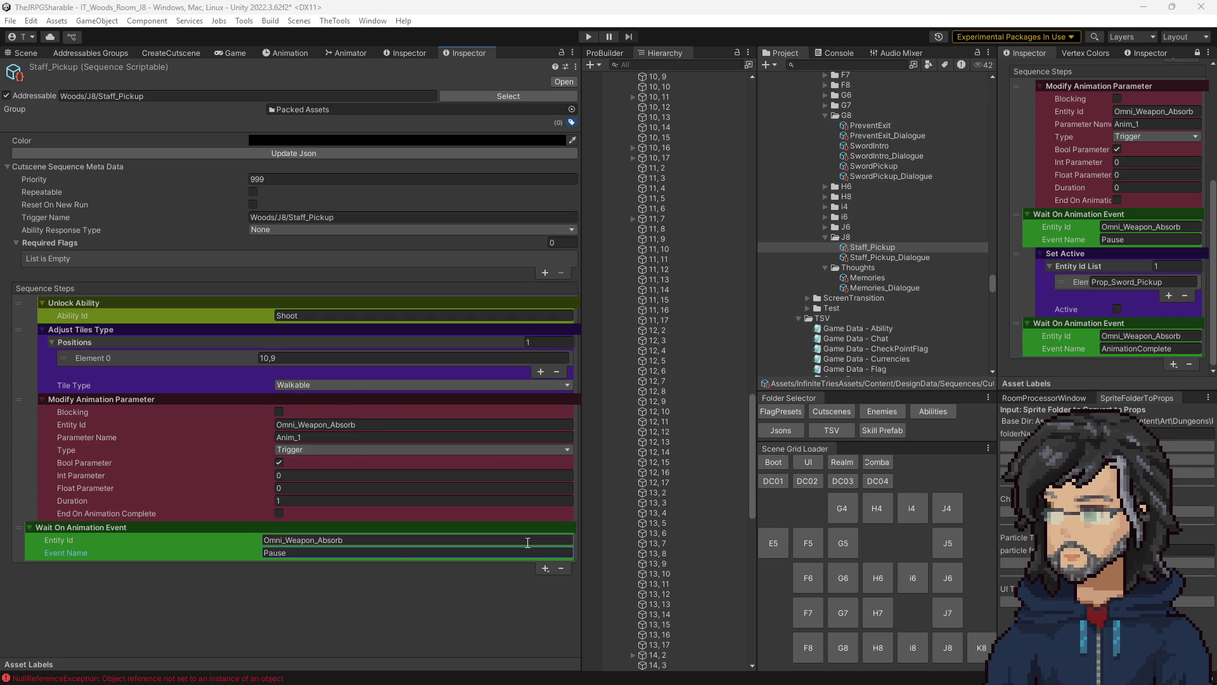
left_click(545, 569)
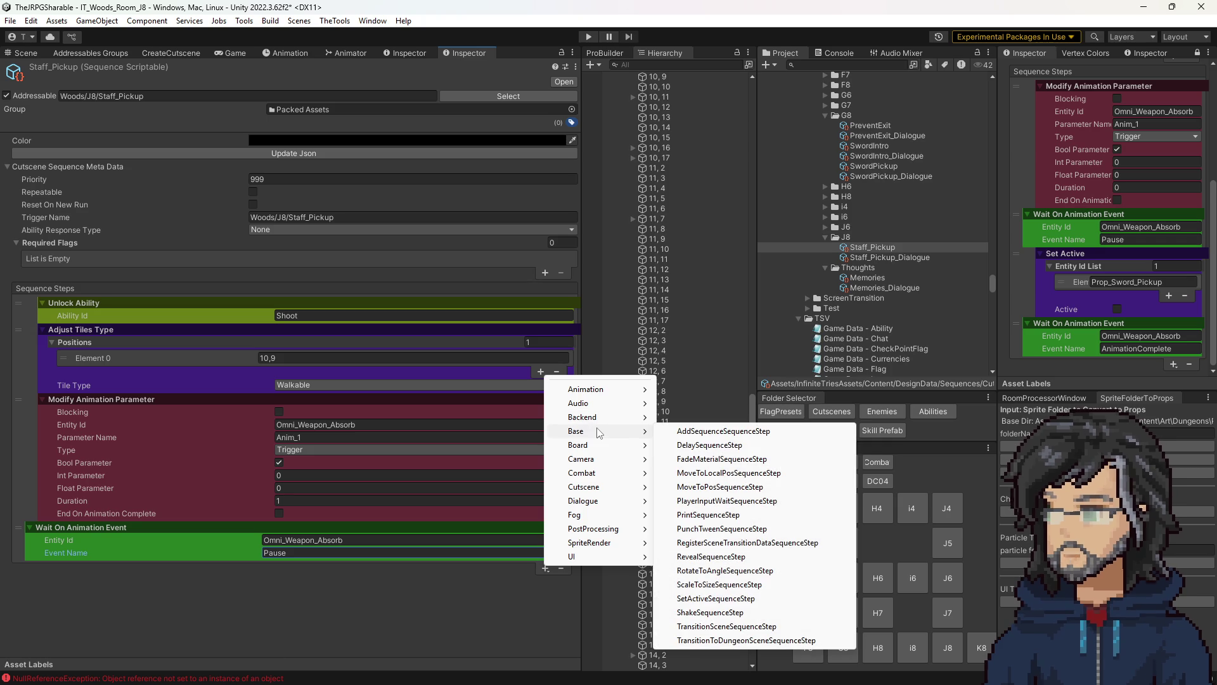
left_click(740, 599)
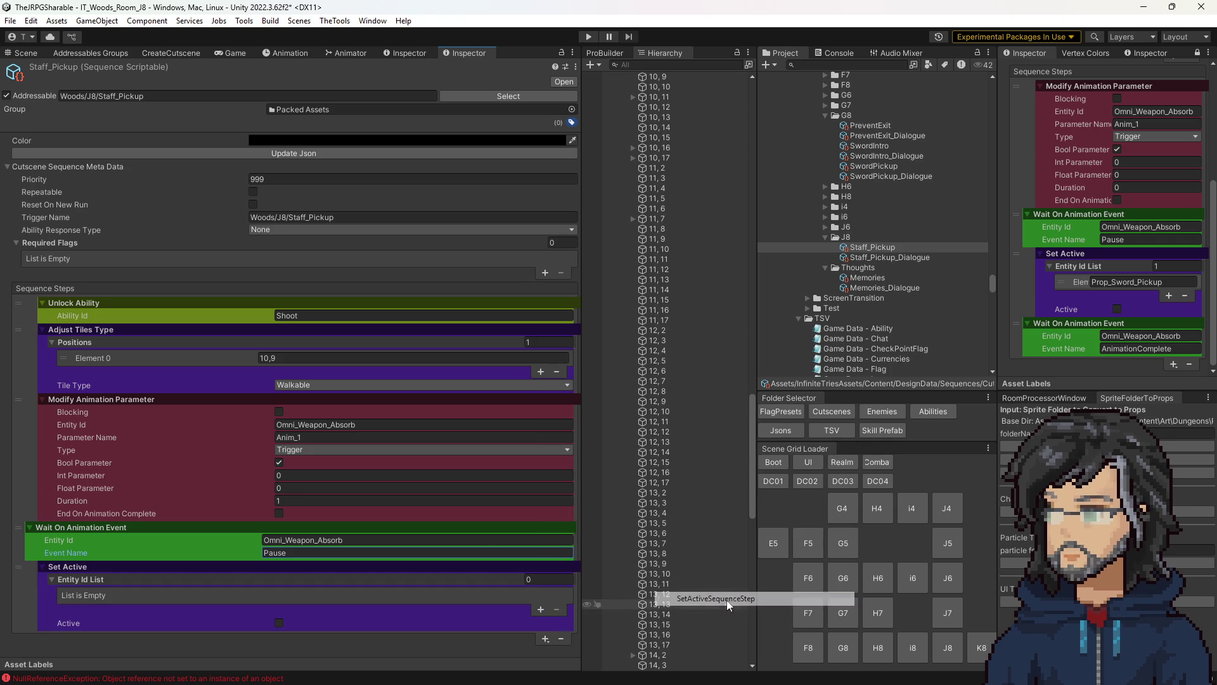
left_click(539, 611)
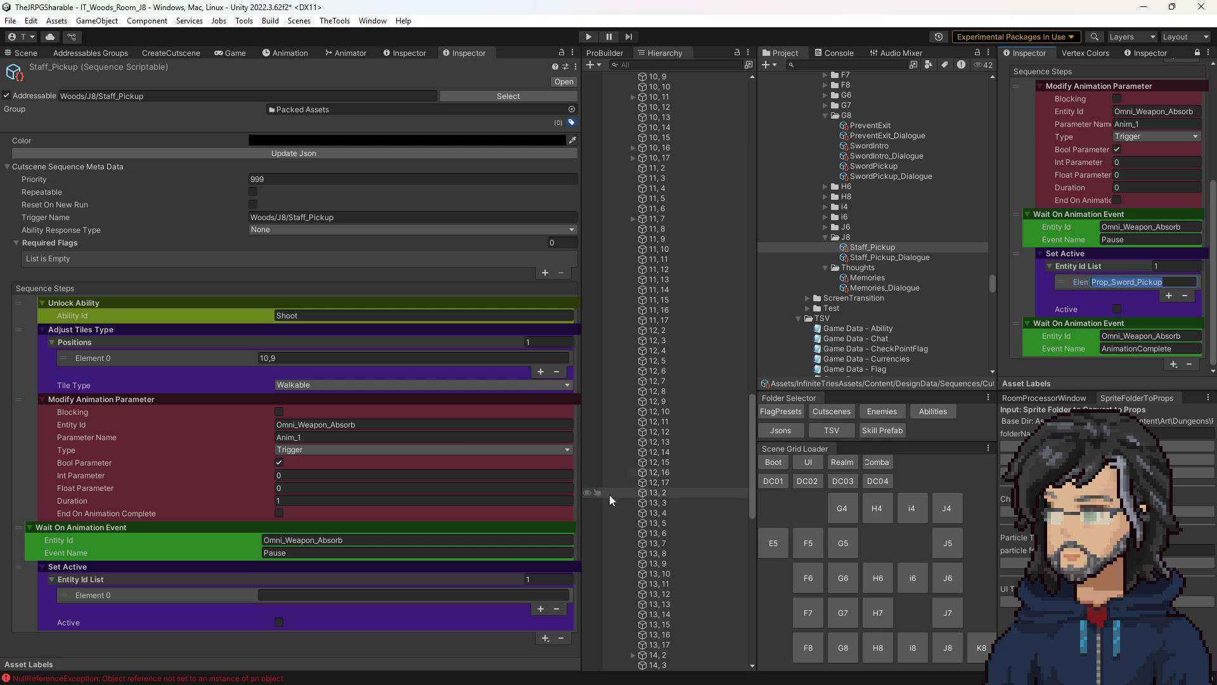
left_click(357, 595)
type("Prop_Sword_Pickup")
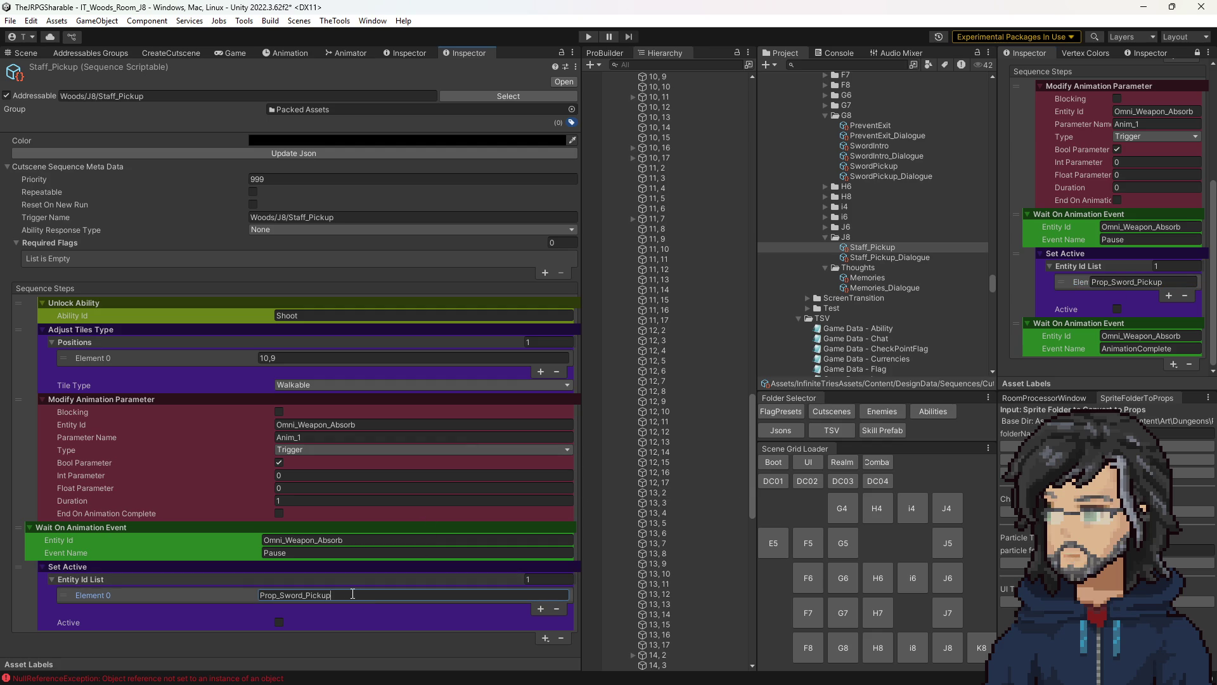
left_click_drag(283, 598, 298, 597)
key("BackSpace")
key("Return")
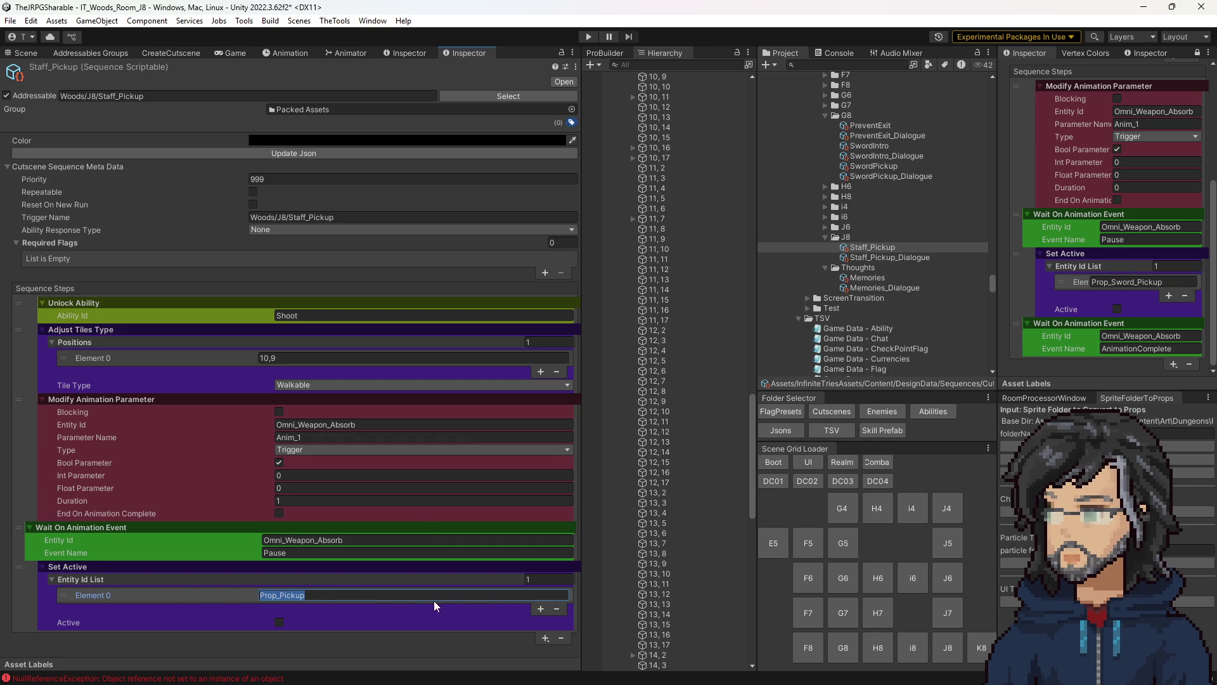
key("ctrl+z")
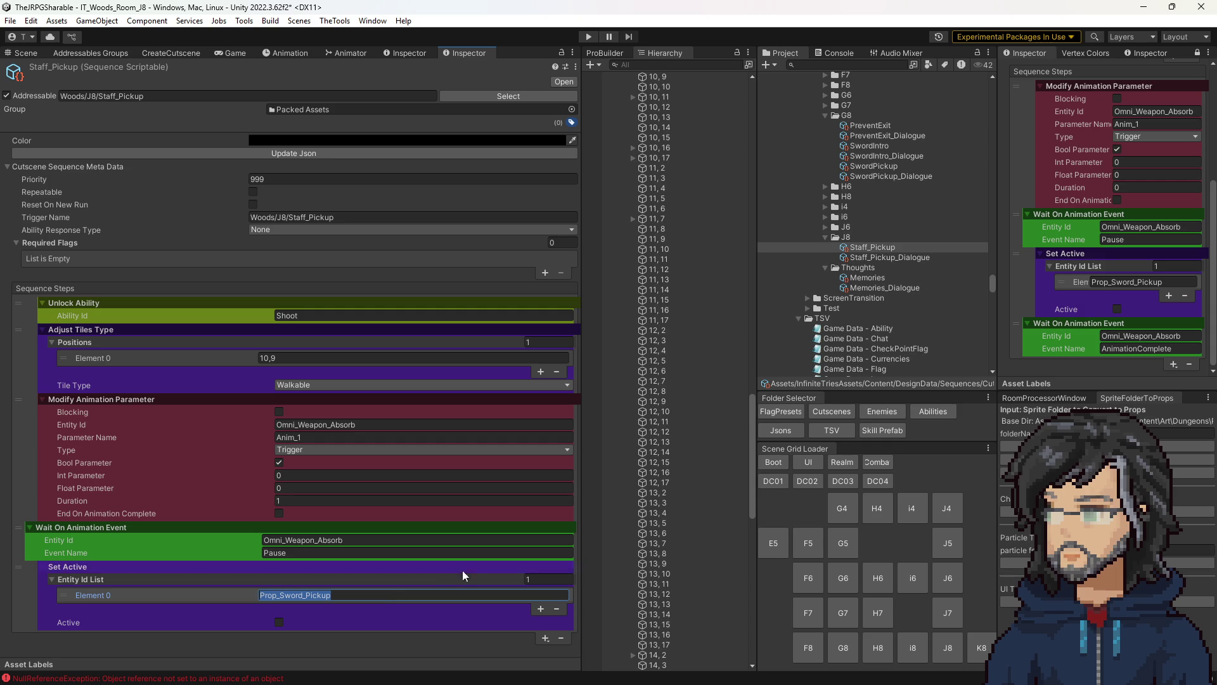
- Add a final Wait On Animation Event step with Omni_Weapon_Absorb as Entity Id
left_click(546, 638)
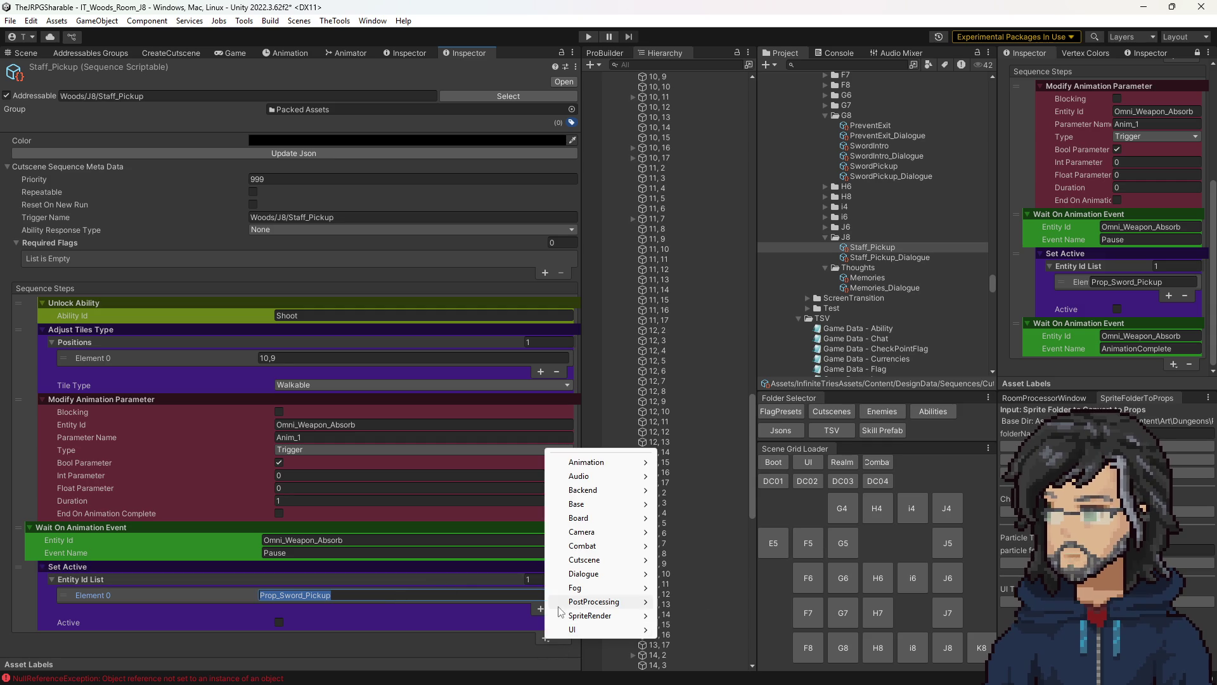
mouse_move(605, 462)
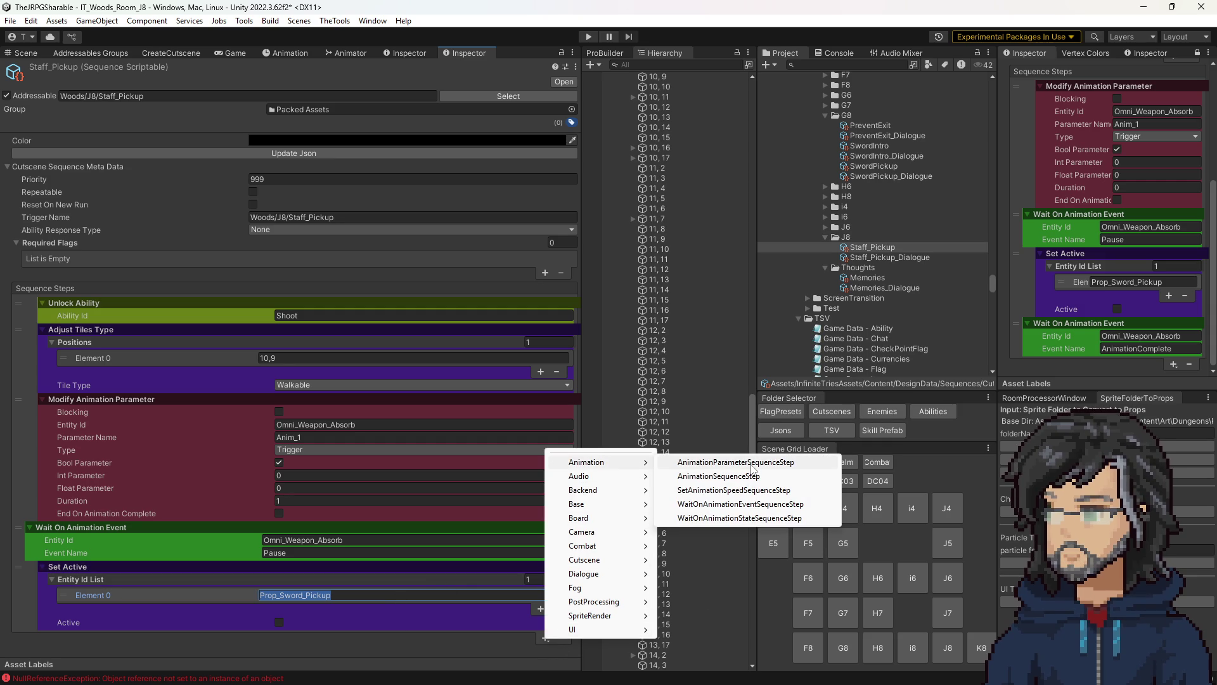
left_click(739, 504)
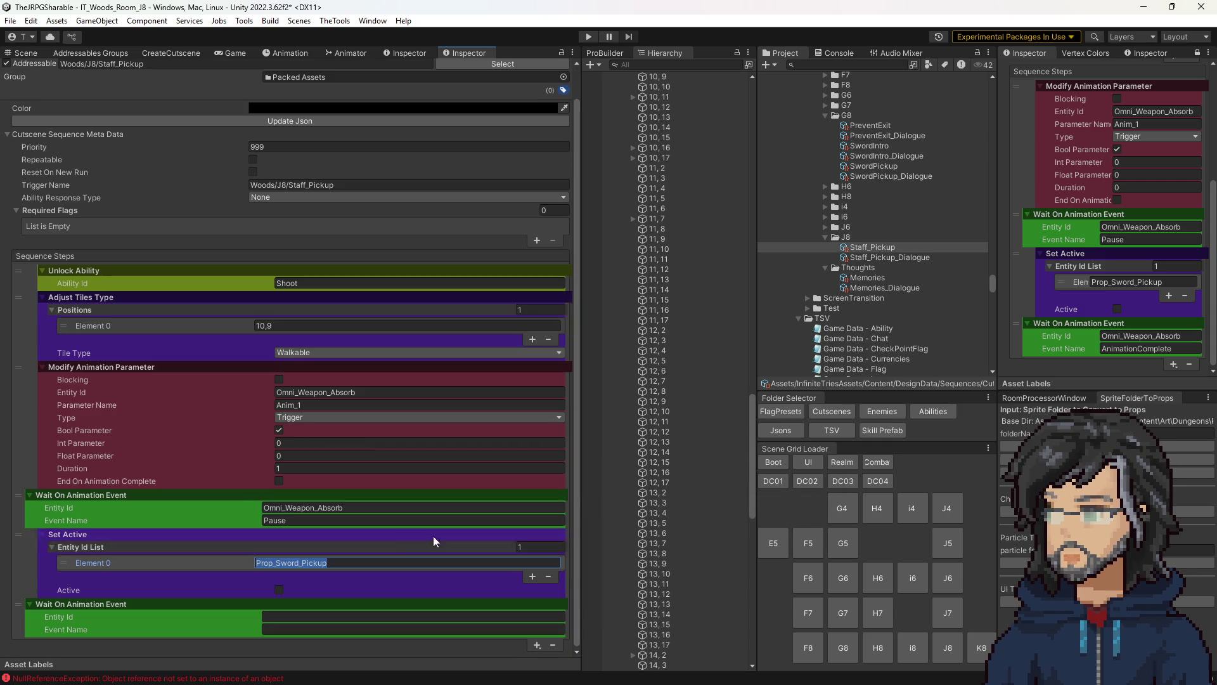
left_click(292, 508)
key("ctrl+c")
left_click(292, 616)
key("ctrl+v")
- Set that step's Event Name to AnimationComplete and review the Staff_Pickup sequence
left_click(292, 629)
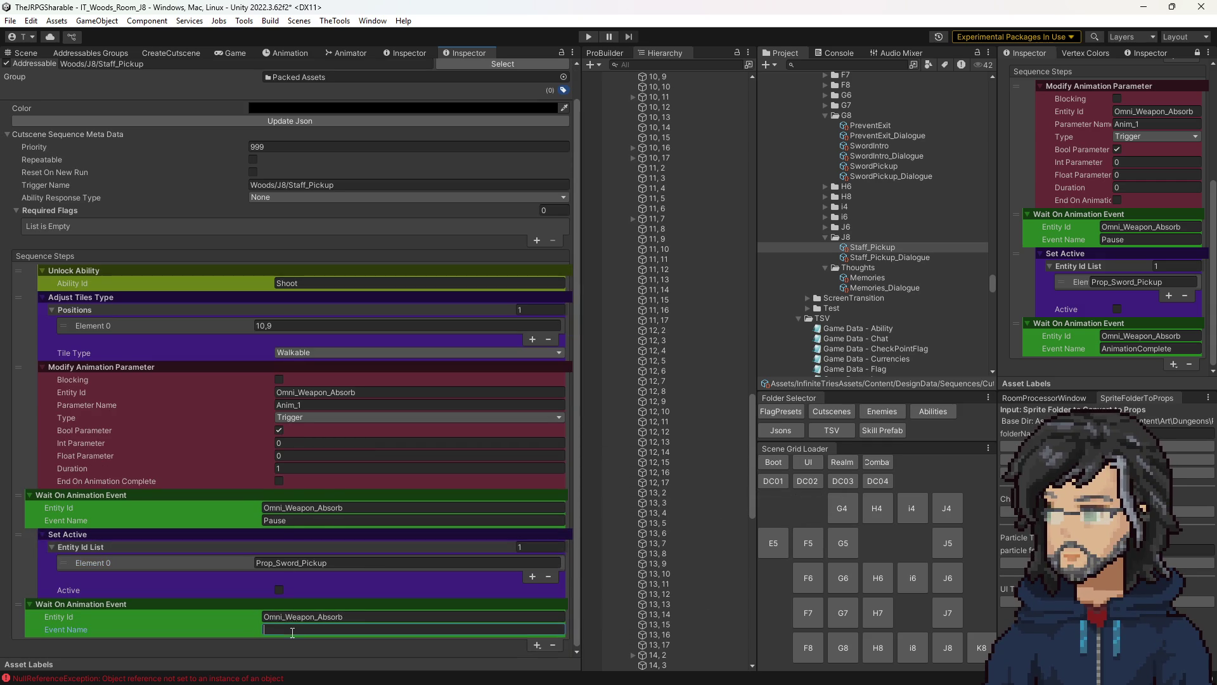
left_click(1135, 349)
key("ctrl+c")
left_click(292, 629)
key("ctrl+v")
scroll(391, 575, "up", 1)
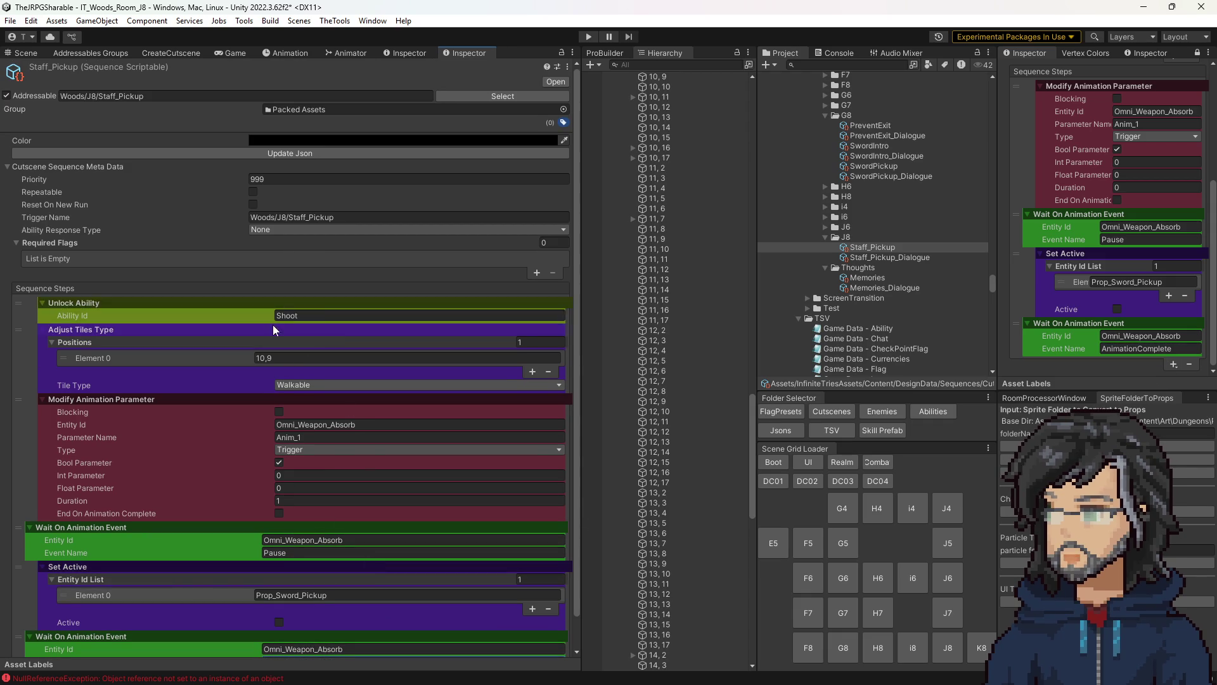
scroll(24, 323, "down", 1)
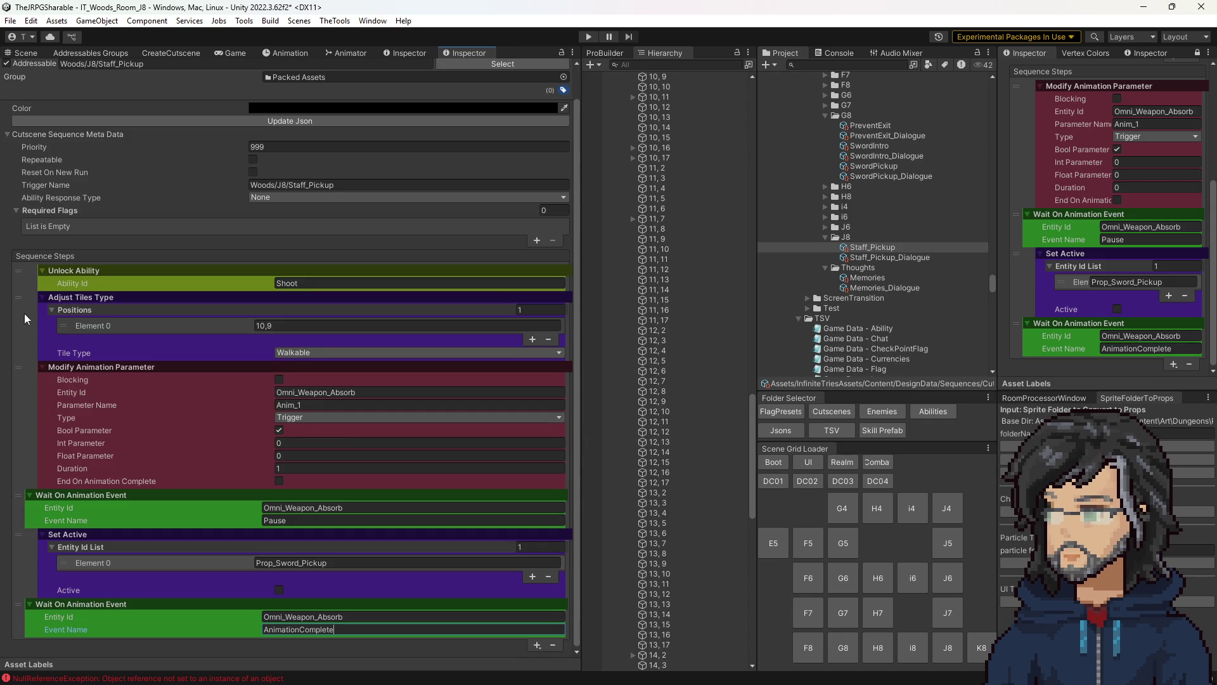
left_click(19, 298)
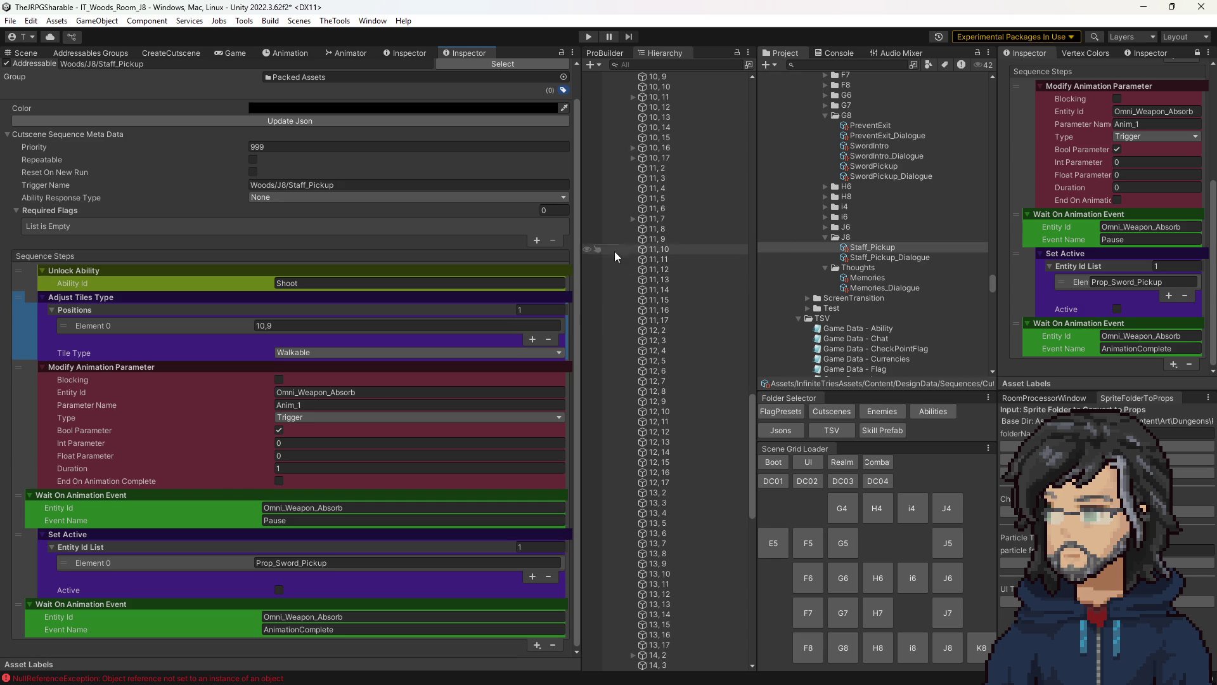
left_click(867, 257)
left_click(866, 248)
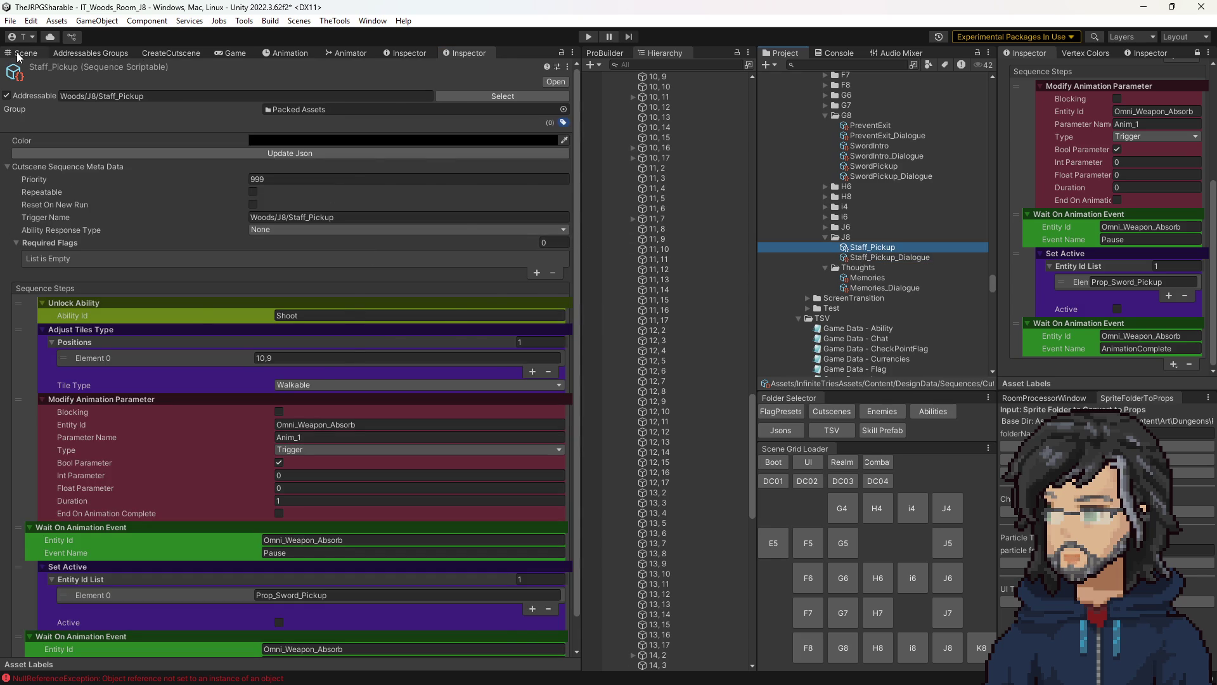
- Select the Interact[Pickup] tile in the Scene view and show its settings in the Inspector
left_click(23, 53)
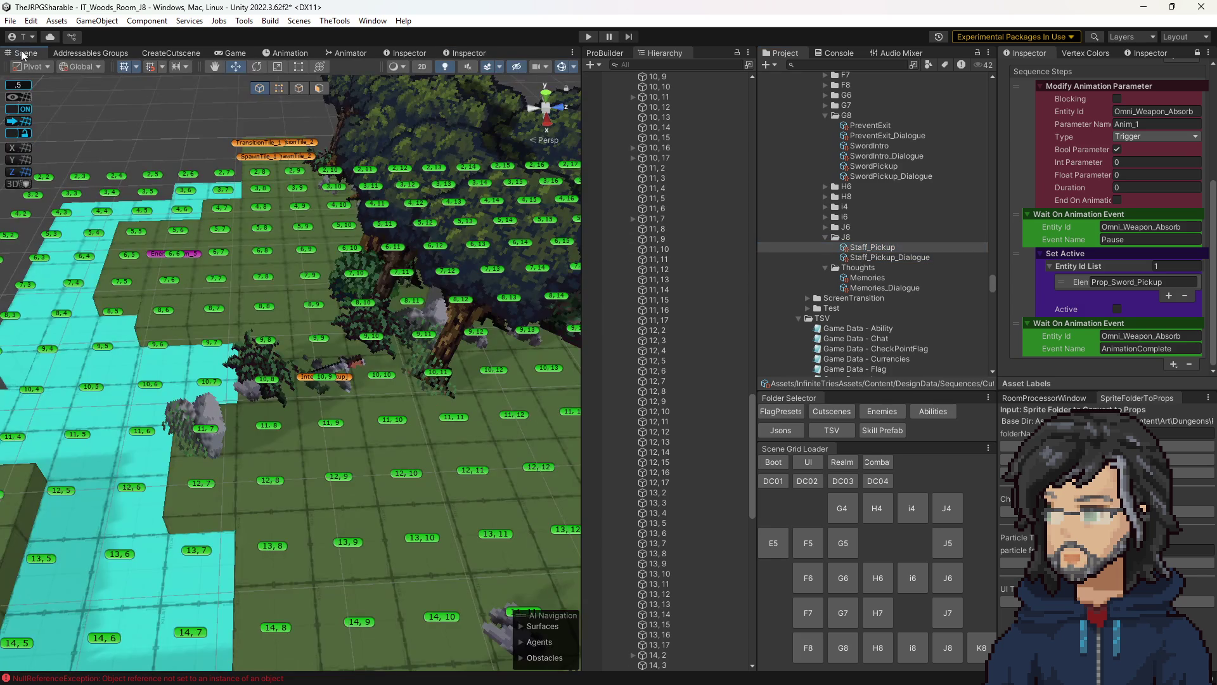
left_click(353, 383)
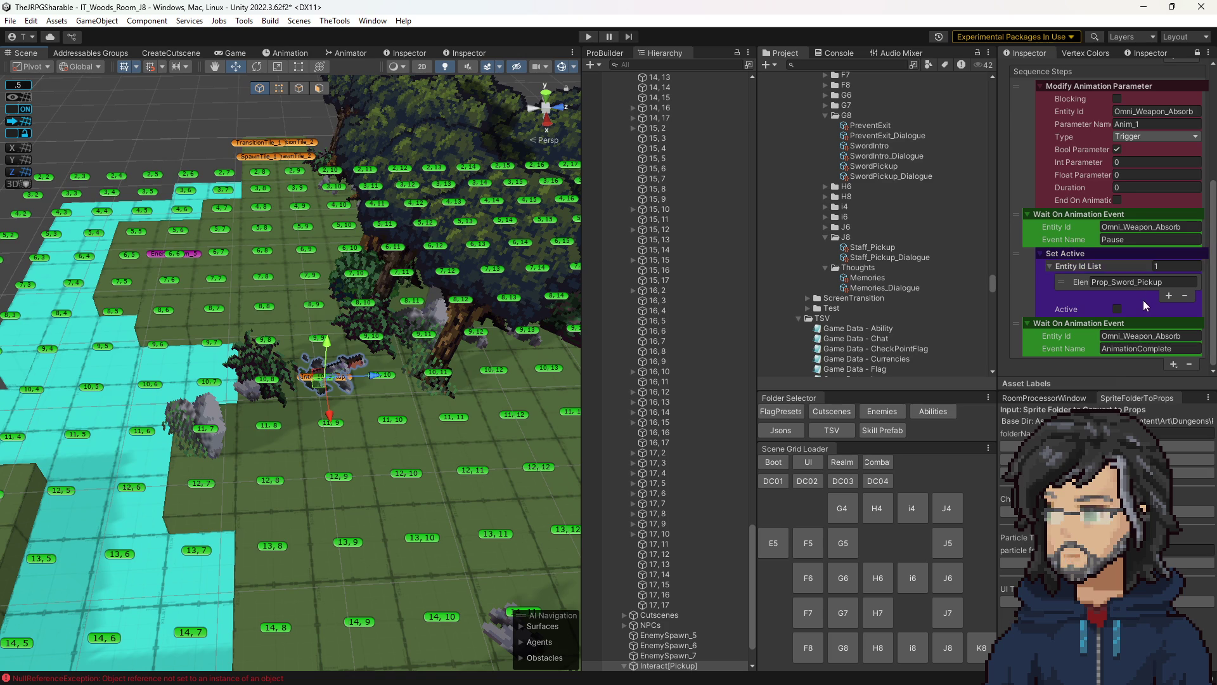
scroll(1141, 299, "up", 5)
scroll(910, 294, "down", 10)
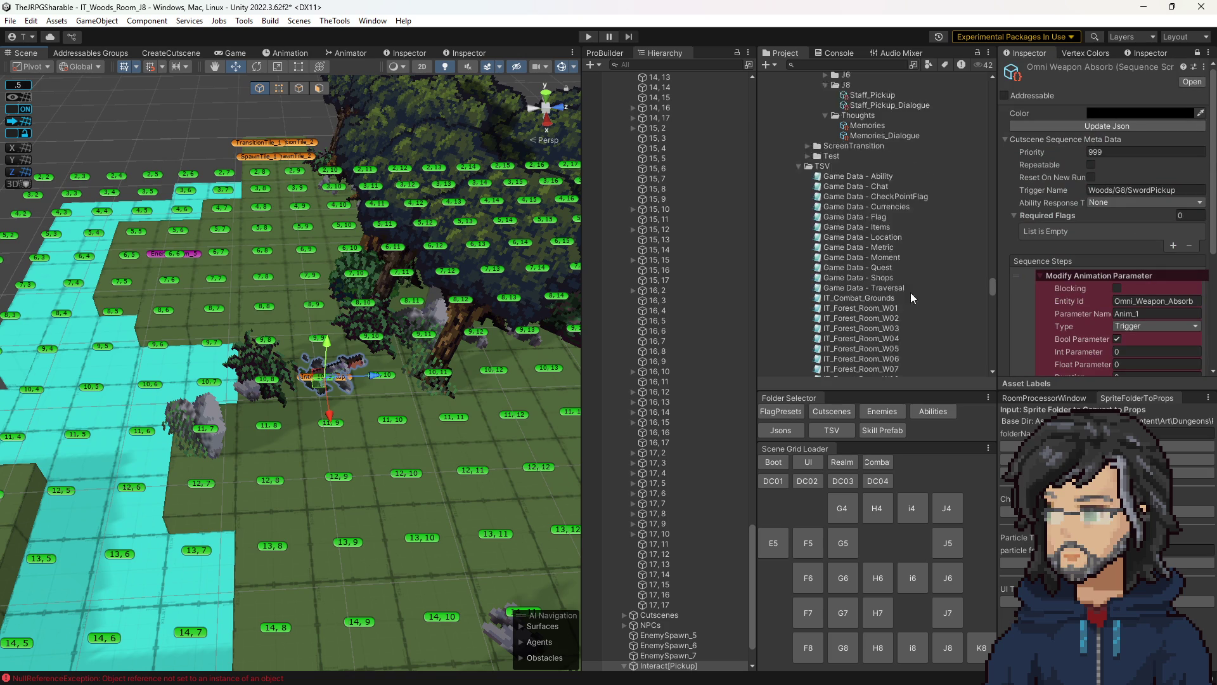
left_click(1199, 53)
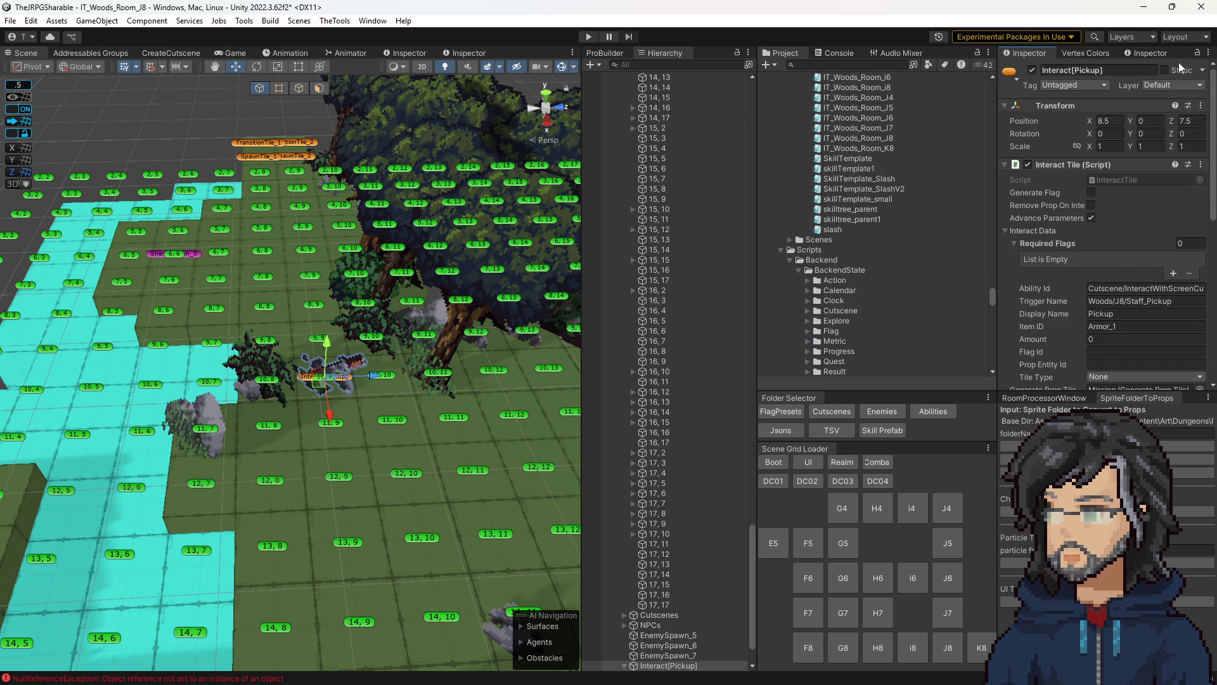
scroll(1116, 266, "down", 2)
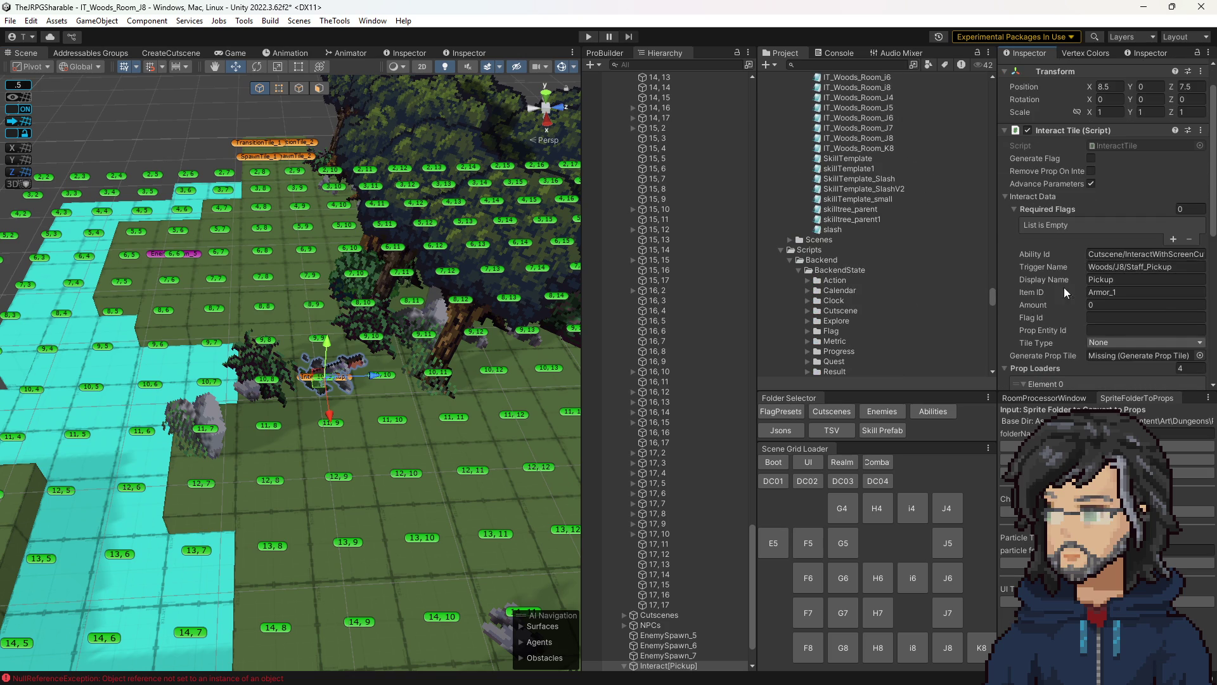
scroll(1097, 272, "down", 4)
scroll(1109, 298, "down", 5)
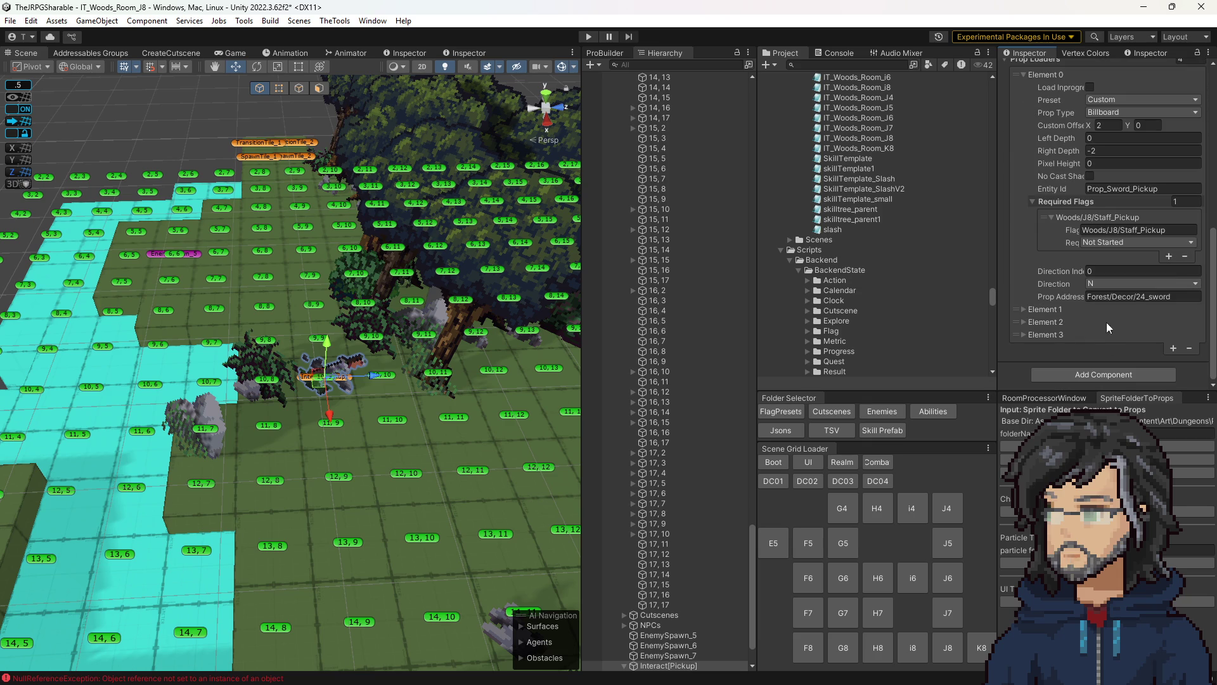
scroll(1071, 317, "up", 3)
scroll(1071, 323, "down", 3)
scroll(1094, 192, "up", 3)
scroll(1072, 204, "up", 2)
- Collapse the Prop Loaders list, reveal the tile's child props, and bring up the Console errors
left_click(1034, 227)
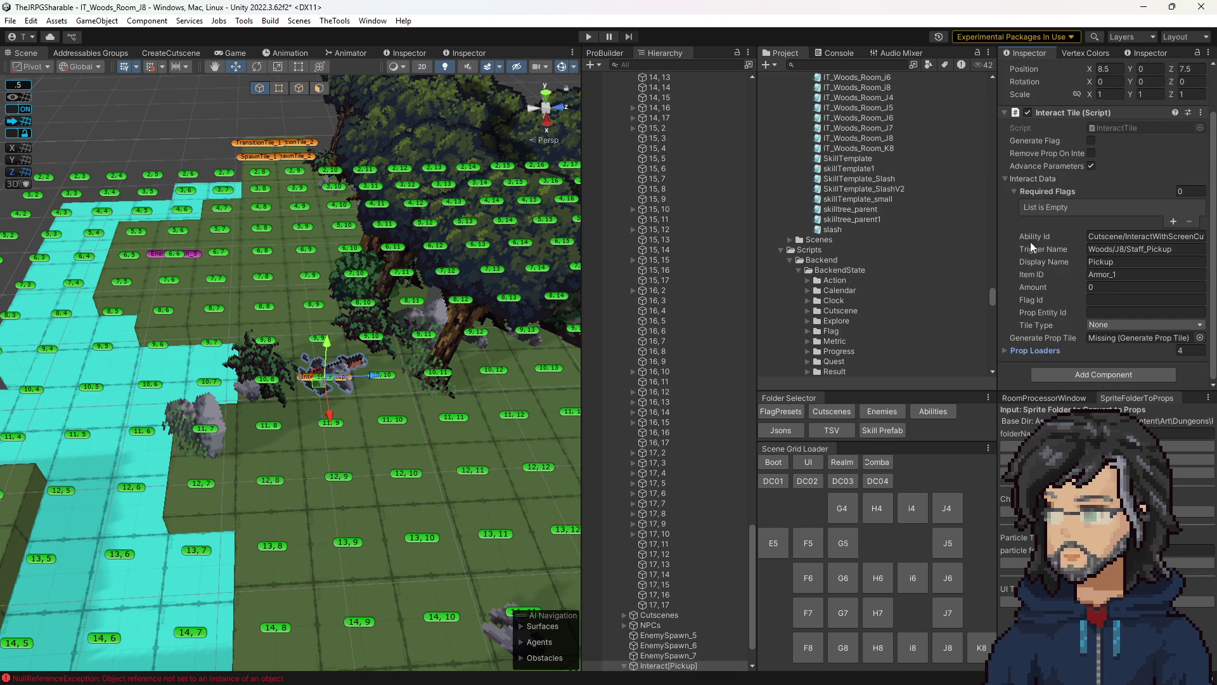
scroll(682, 533, "down", 3)
left_click(675, 606)
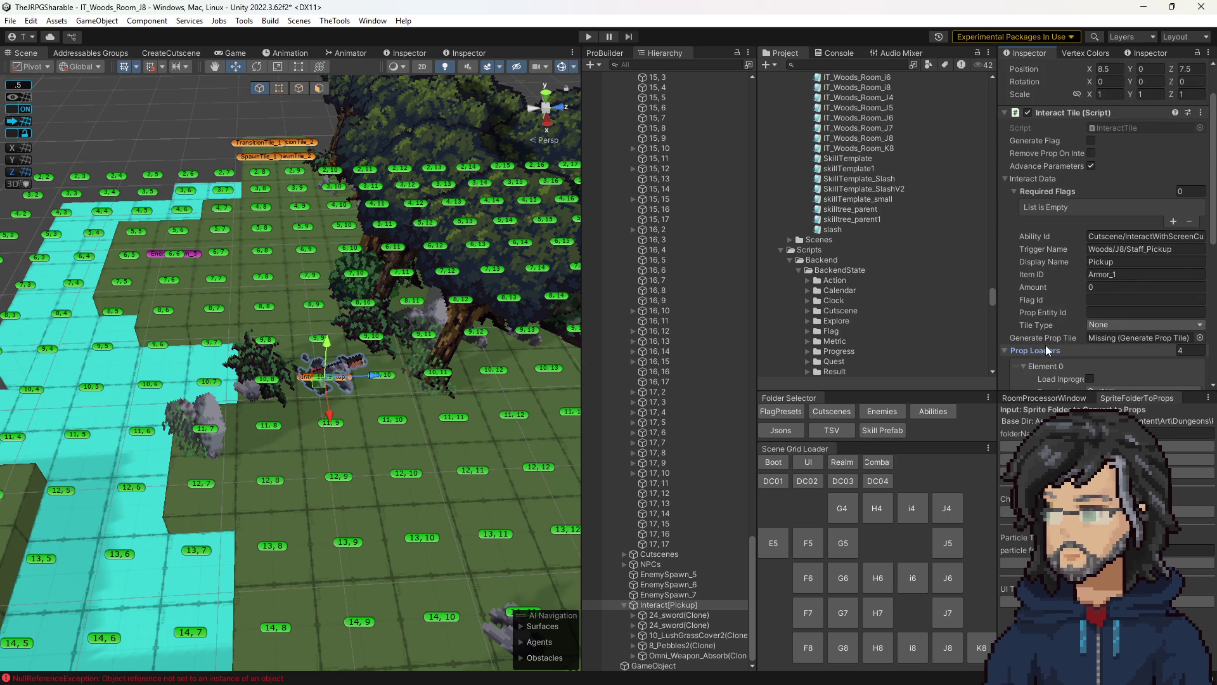
scroll(1049, 339, "down", 8)
scroll(1053, 331, "up", 8)
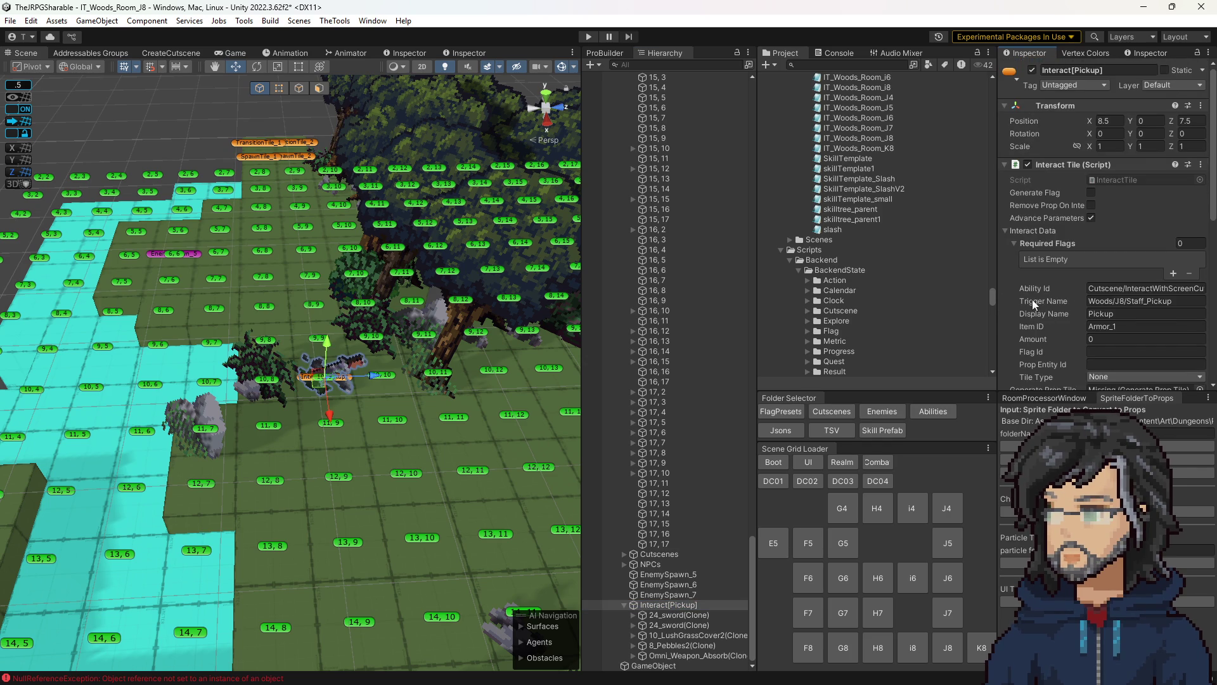
left_click(834, 53)
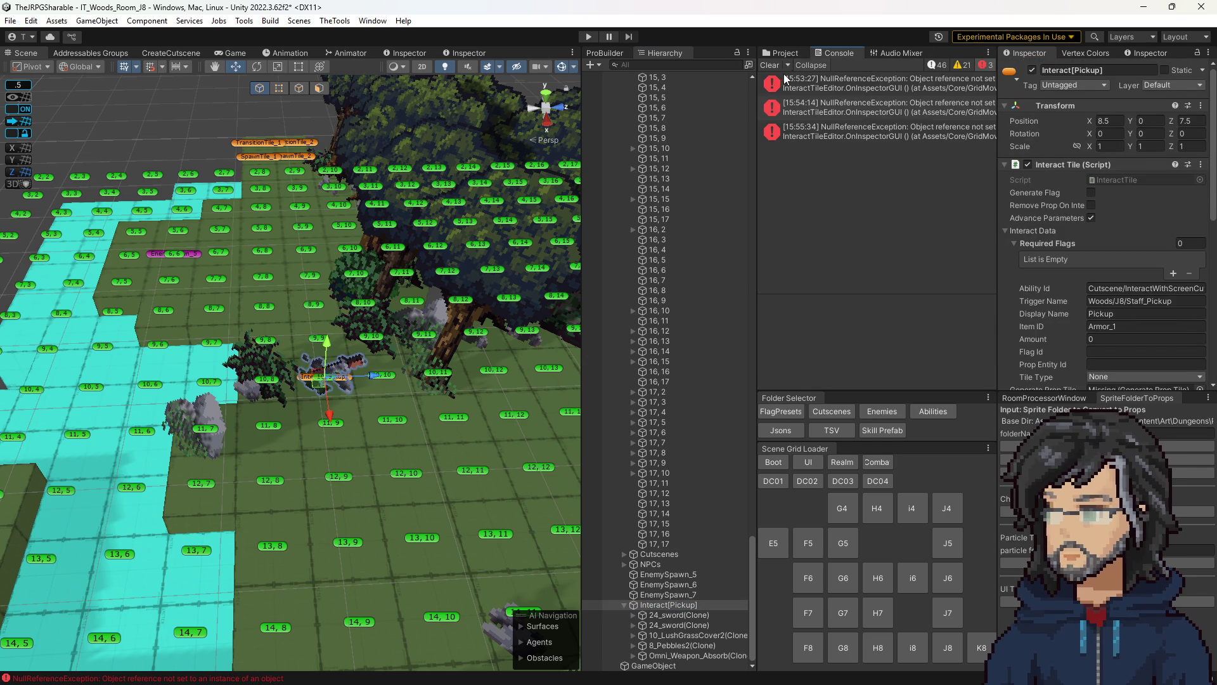
- Trace the NullReferenceException to InteractTileEditor.cs line 107, then clear the Console
double_click(856, 87)
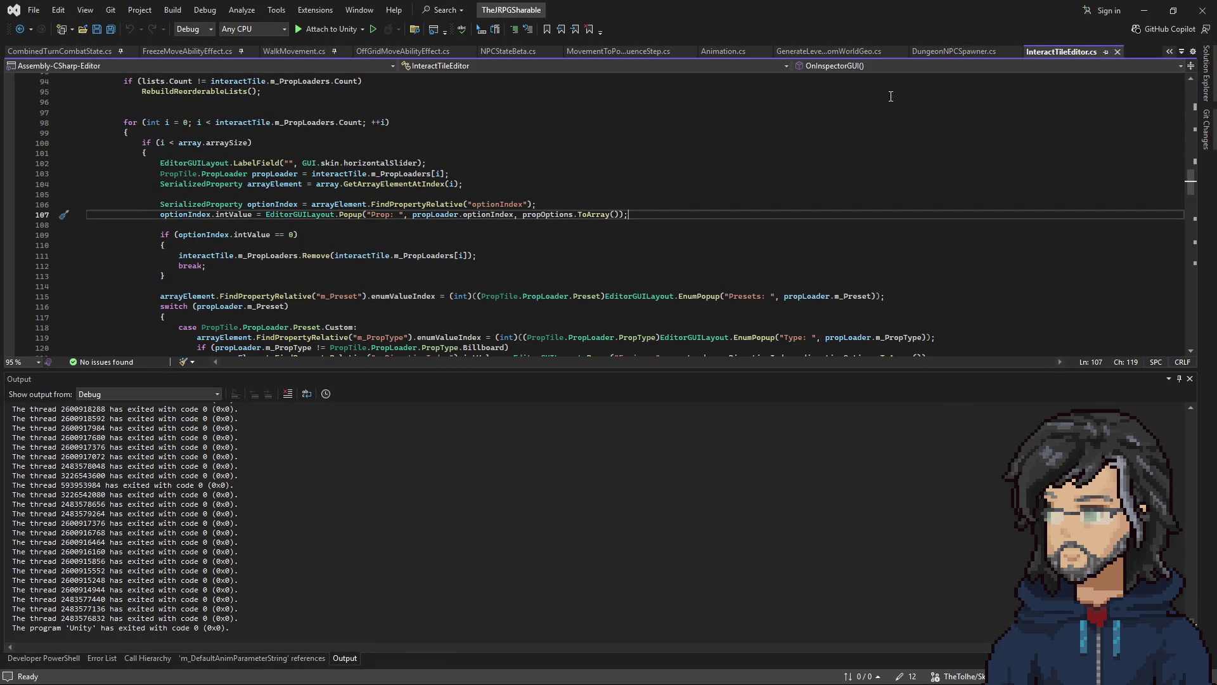
left_click(1145, 11)
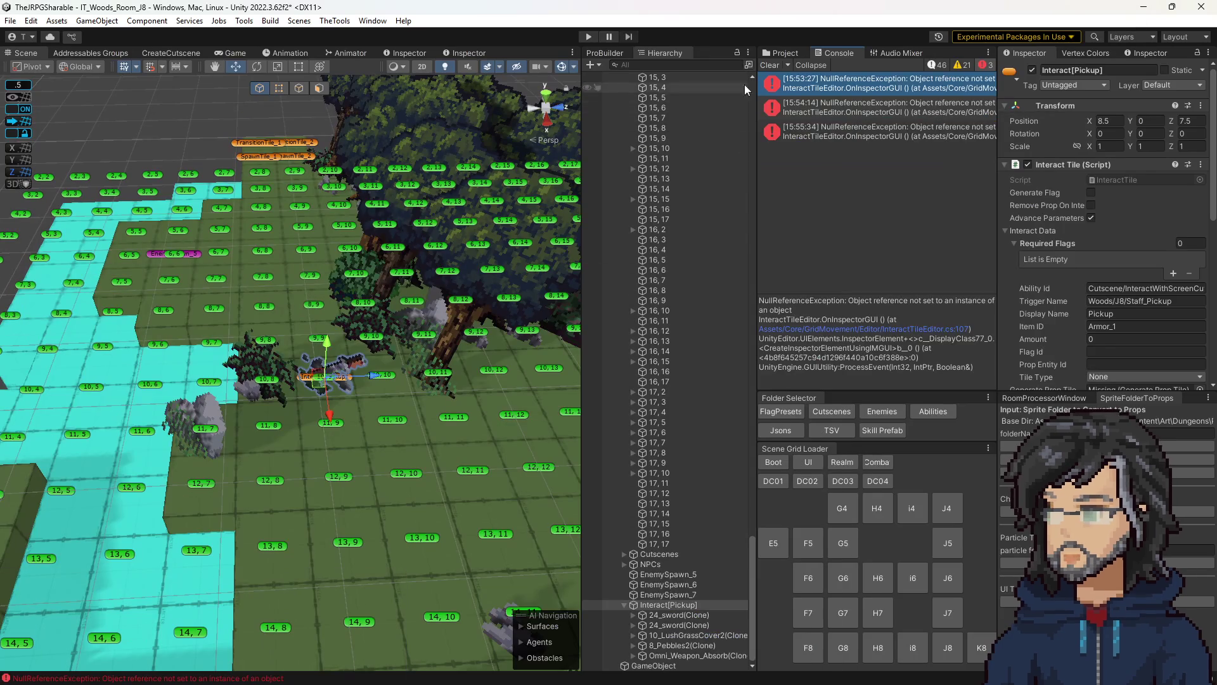
left_click(769, 65)
scroll(1076, 280, "down", 5)
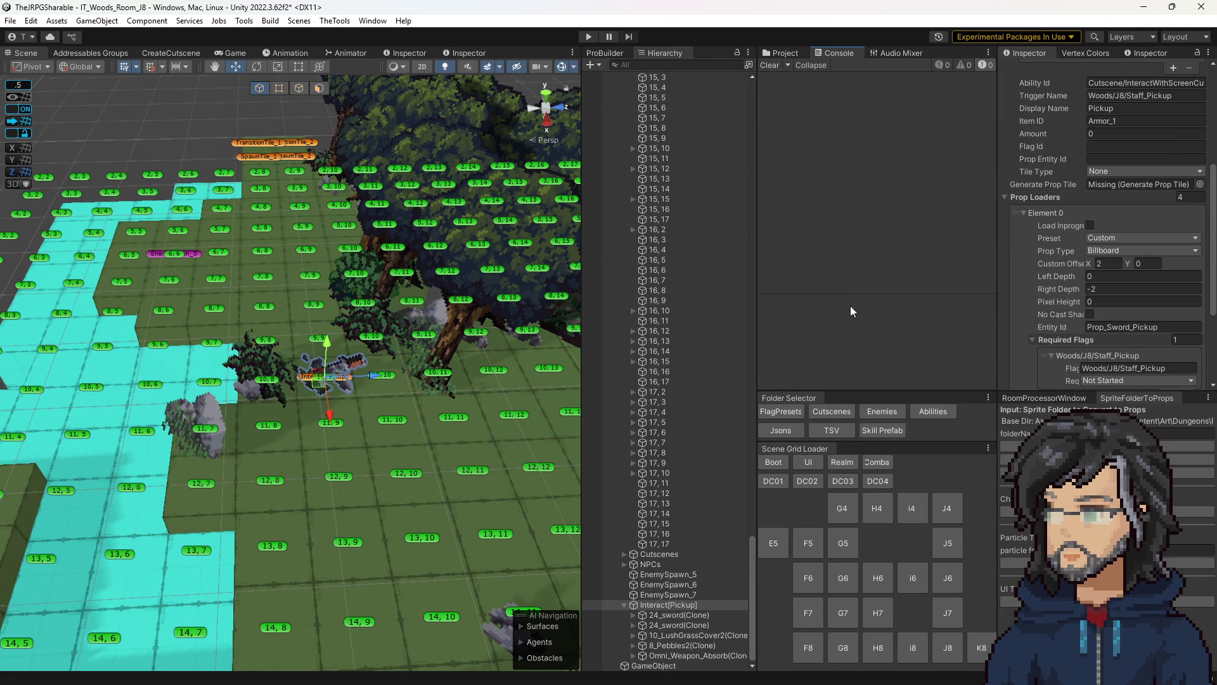
scroll(669, 527, "up", 10)
scroll(673, 424, "down", 5)
scroll(651, 398, "down", 5)
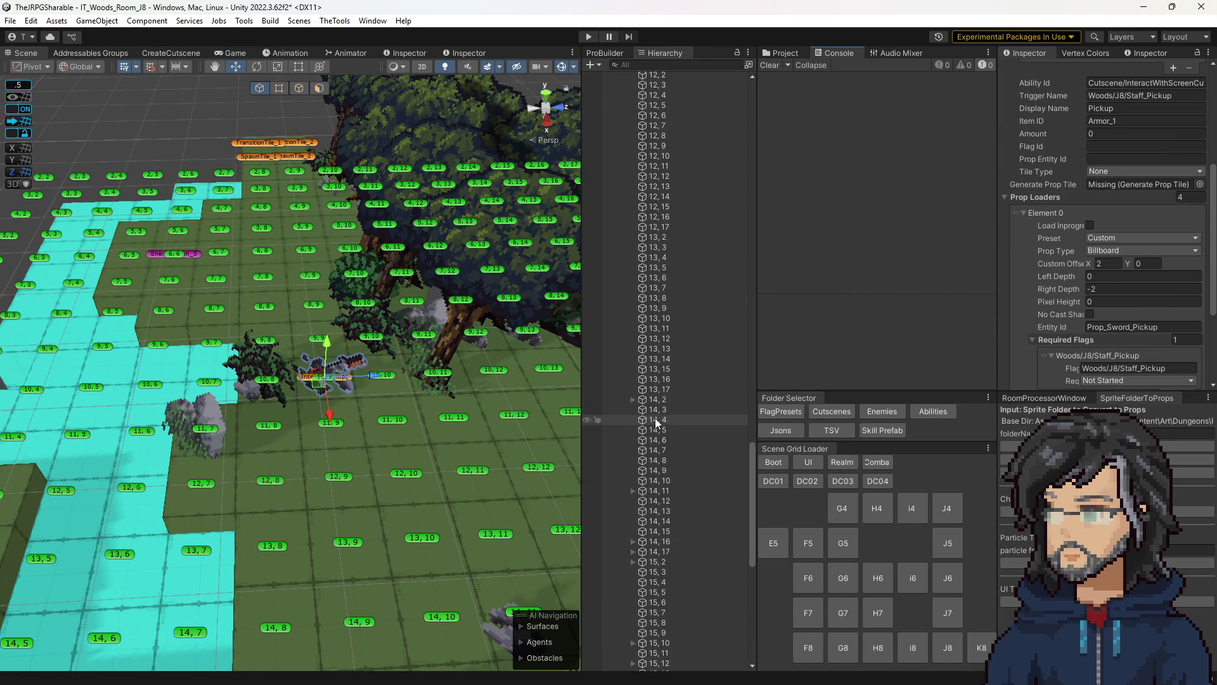
scroll(660, 425, "down", 10)
left_click_drag(667, 585, 672, 602)
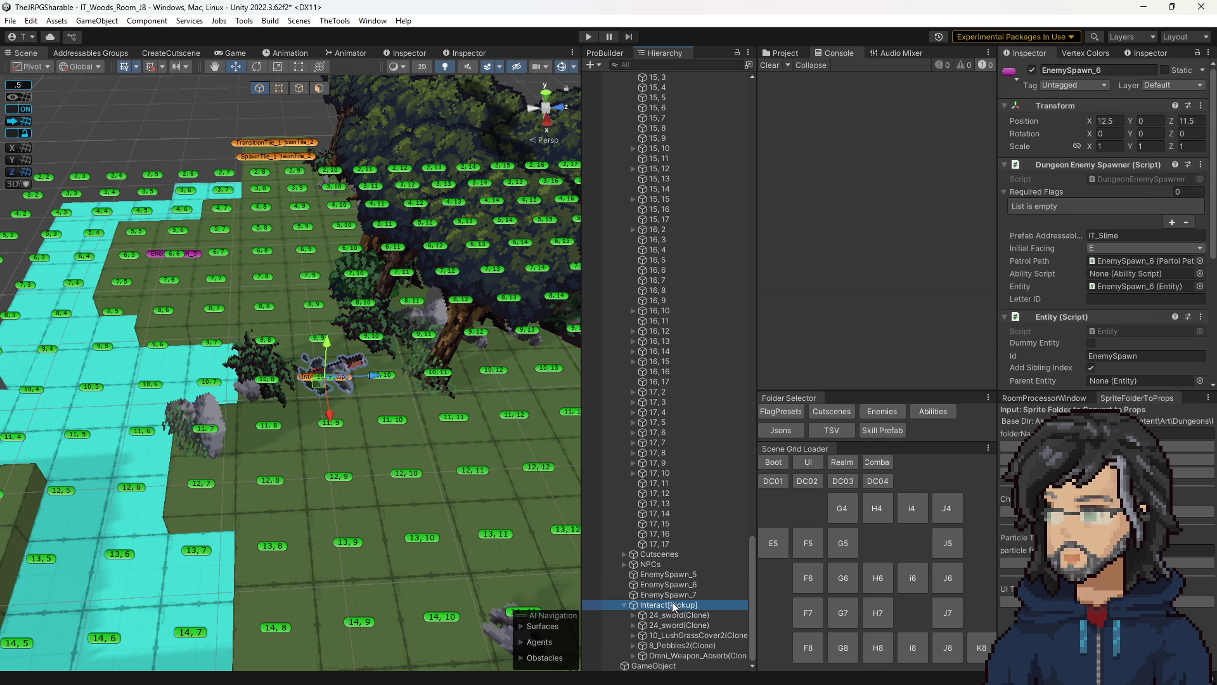
- Set Interact[Pickup]'s Generate Prop Tile to Props_TempPass, then select Props_TempPass in the Hierarchy
scroll(673, 565, "up", 20)
scroll(682, 551, "up", 15)
left_click(627, 338)
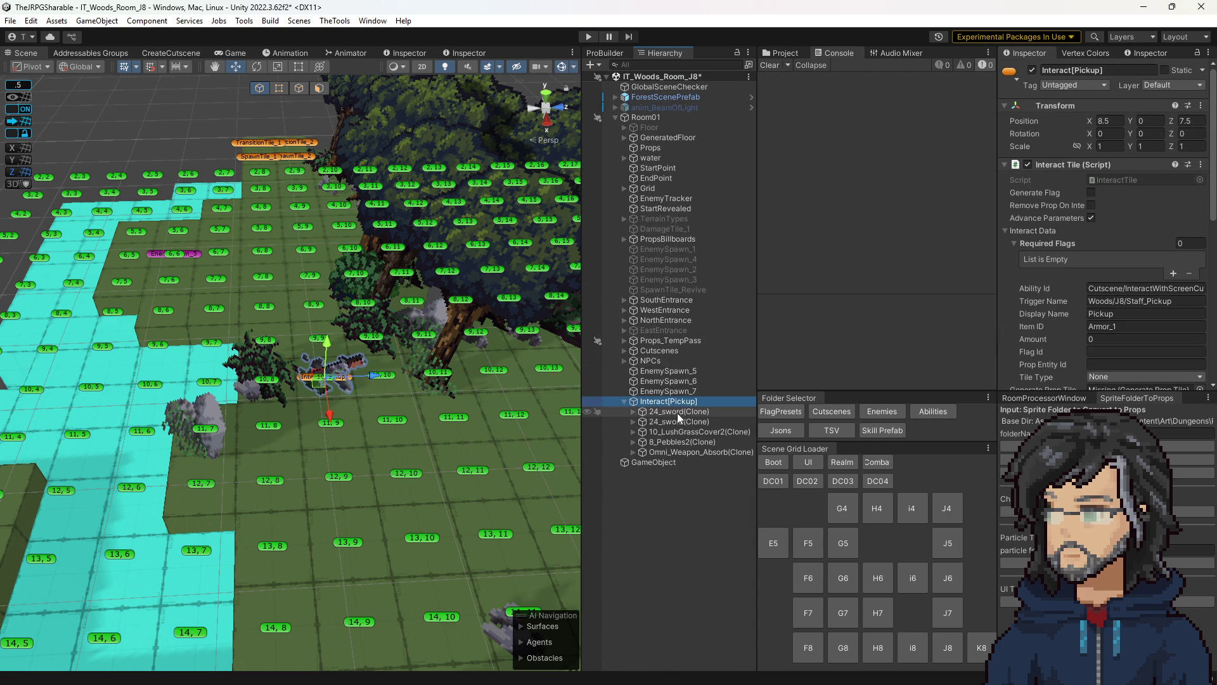
scroll(1133, 203, "down", 10)
mouse_move(1133, 203)
left_mouse_down()
mouse_move(1117, 186)
mouse_move(1101, 266)
mouse_move(1106, 204)
left_mouse_up()
scroll(1100, 266, "up", 5)
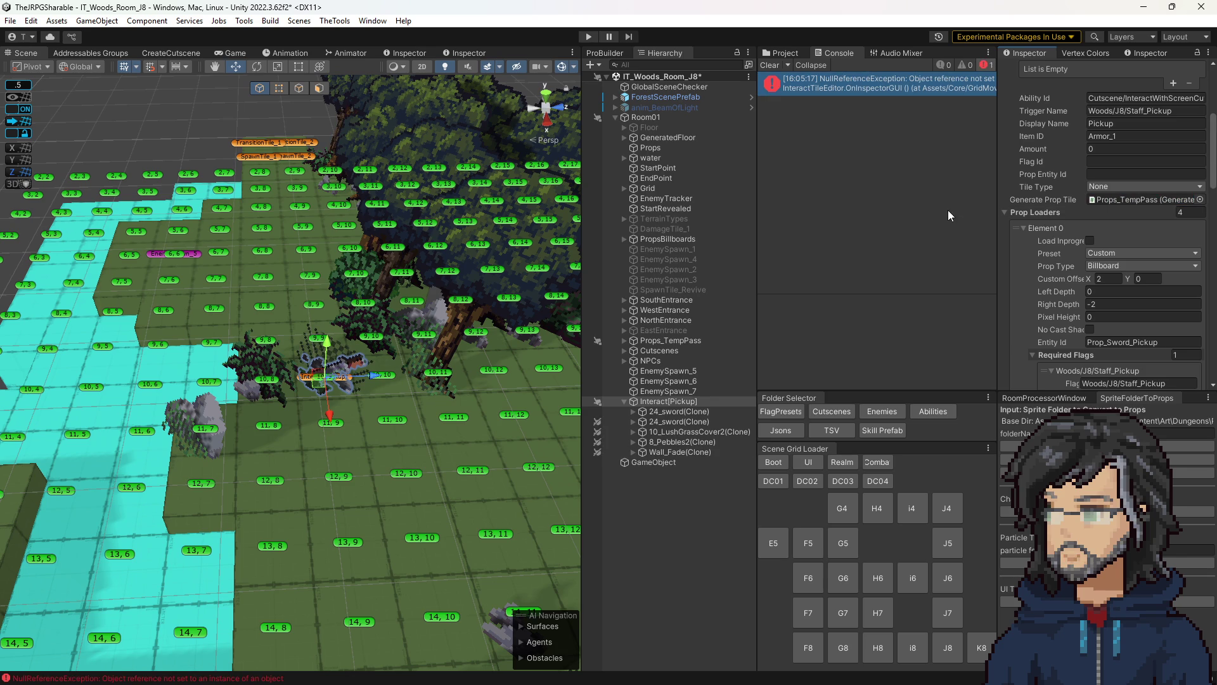
scroll(1123, 299, "down", 10)
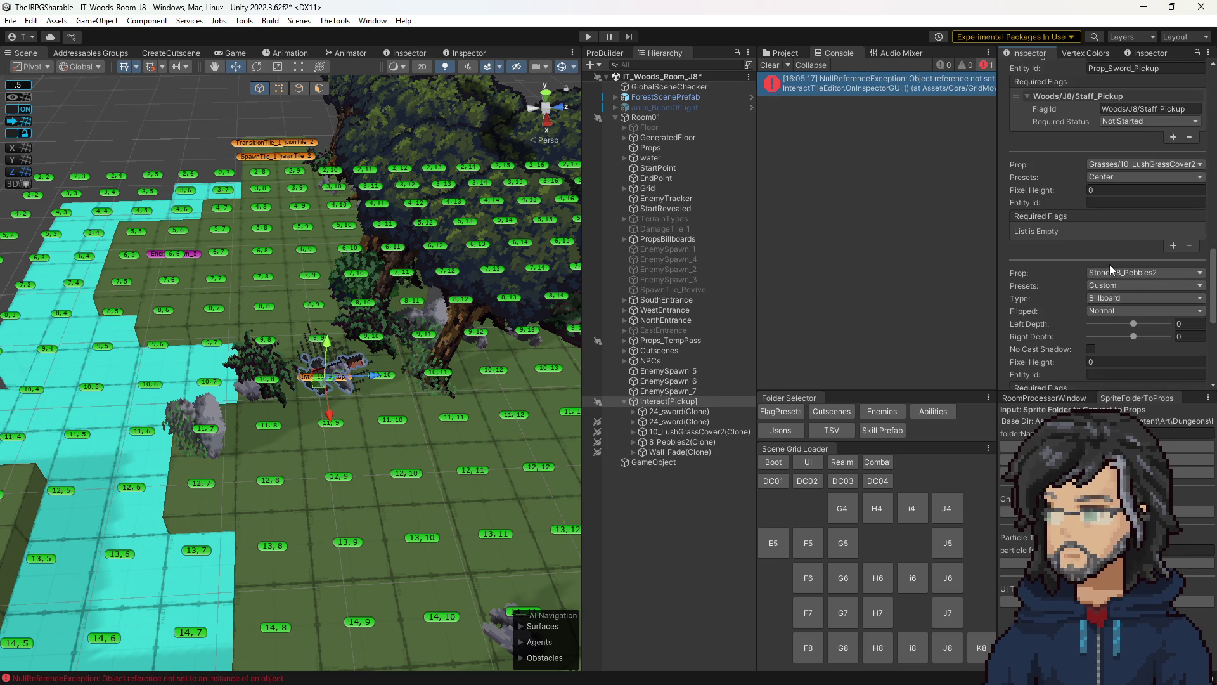
scroll(1110, 269, "down", 6)
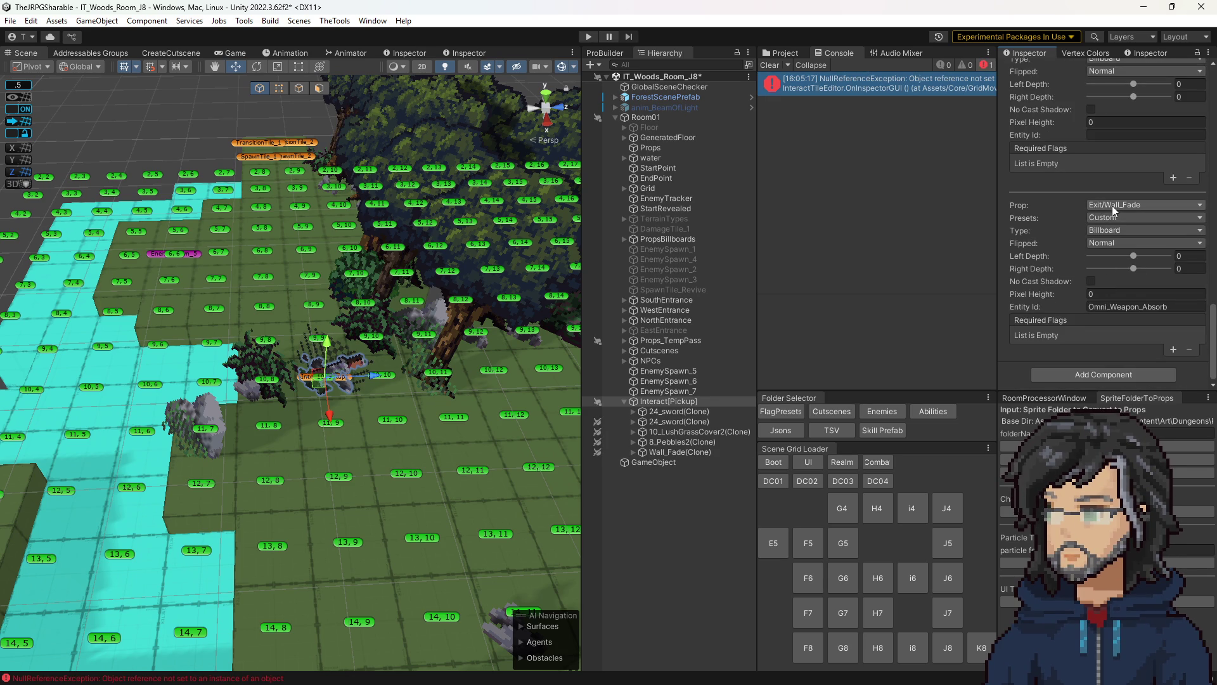
left_click(1113, 206)
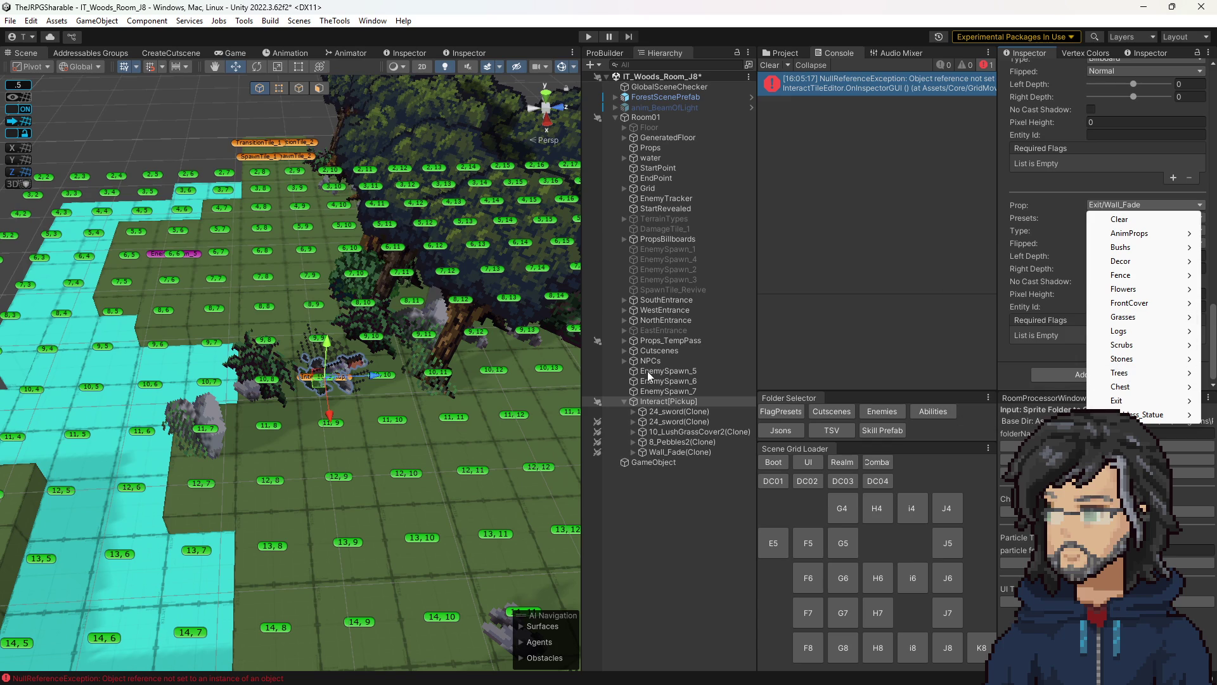
left_click(665, 340)
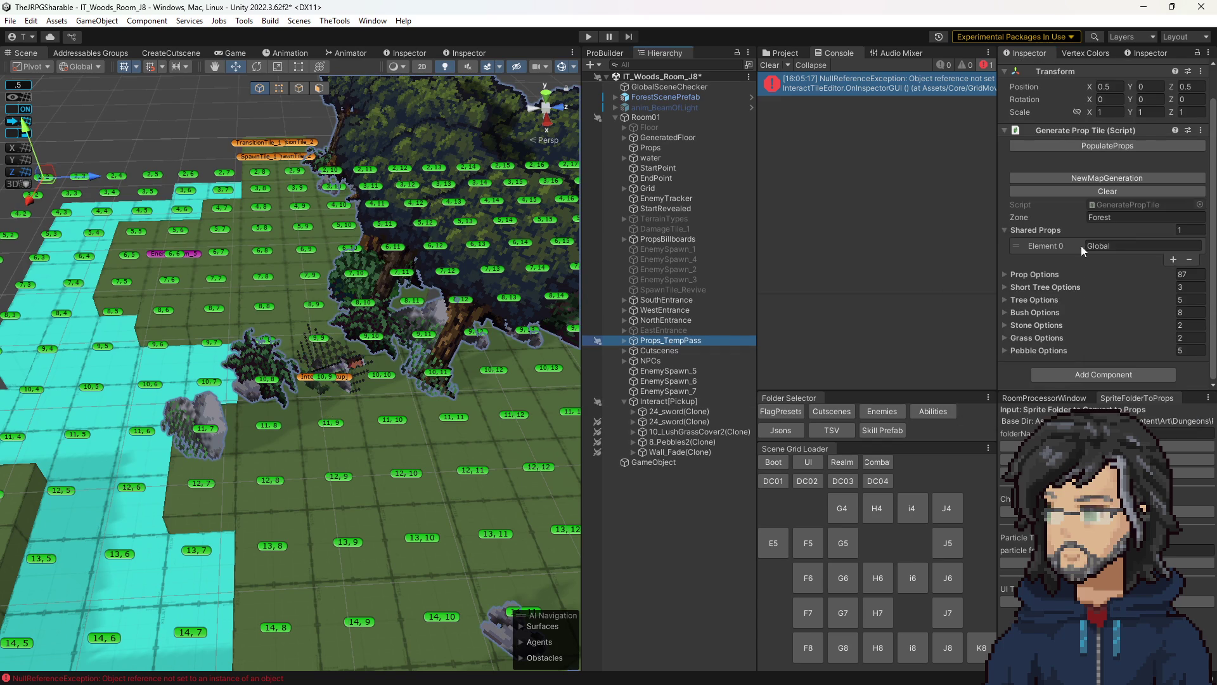
- Regenerate the room's props and expand the prop options list
left_click(1108, 146)
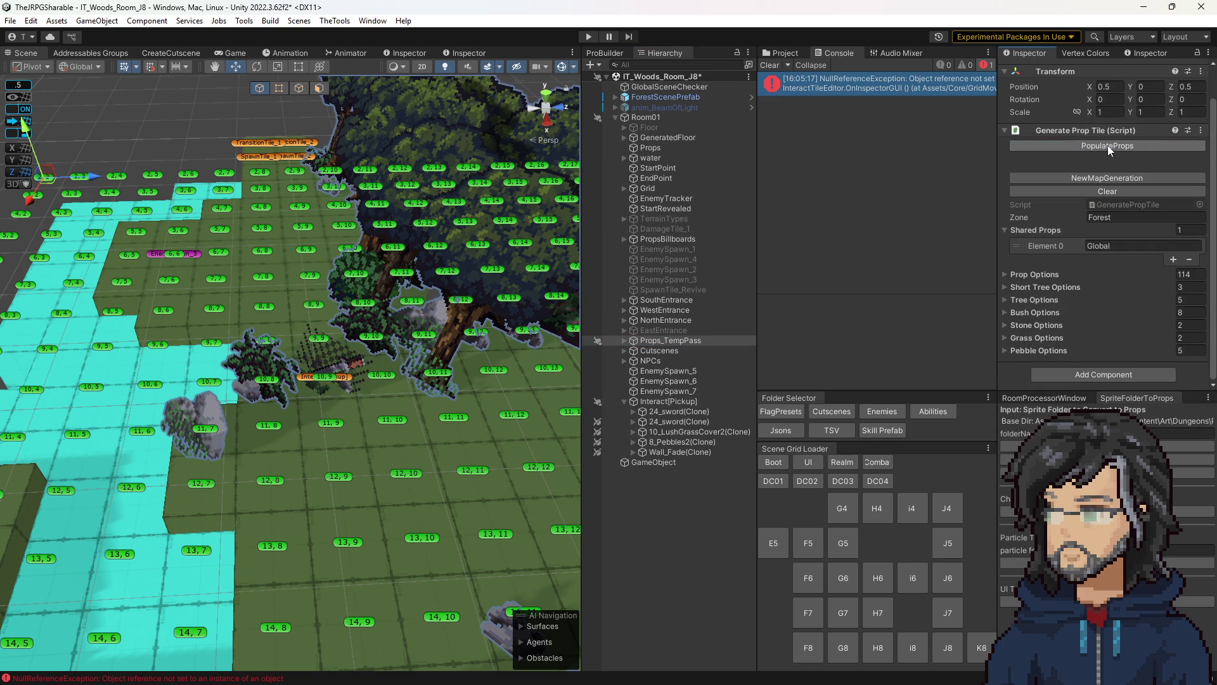
left_click(1026, 274)
scroll(1086, 322, "down", 10)
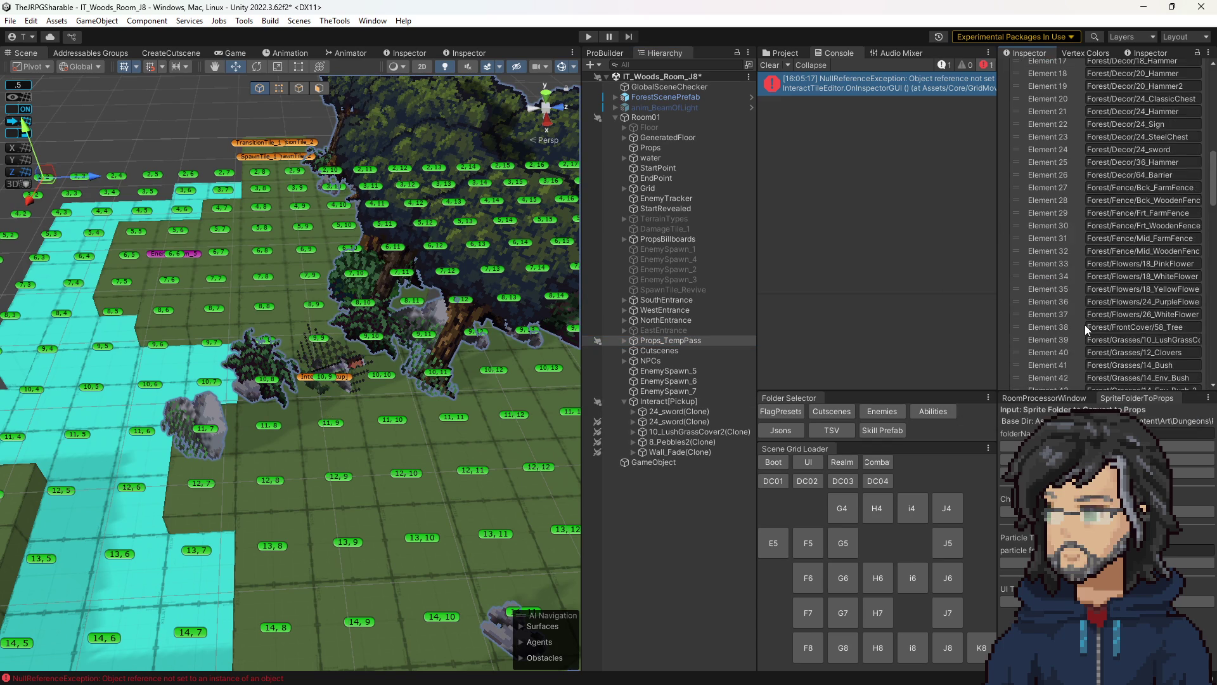
- Replace the Trees/86_Roundtree3 prop with CutScene > Omni_Weapon_Absorb and check it in the Scene
left_click(662, 401)
scroll(1151, 294, "down", 3)
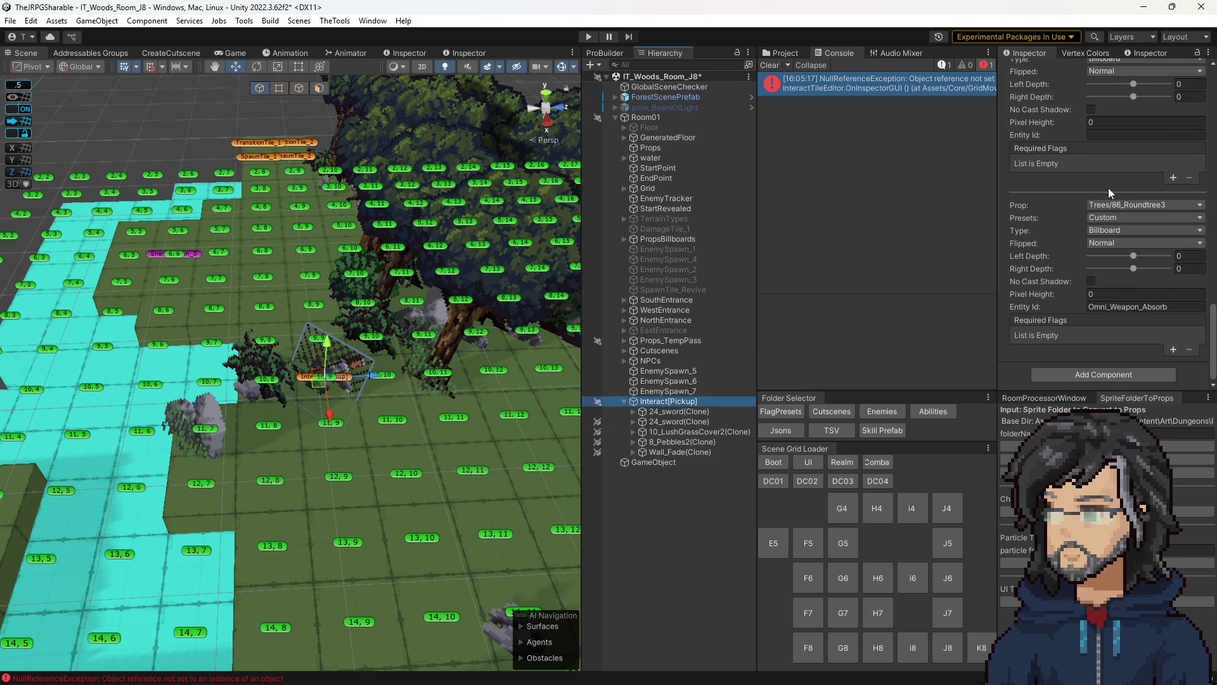
left_click(1141, 205)
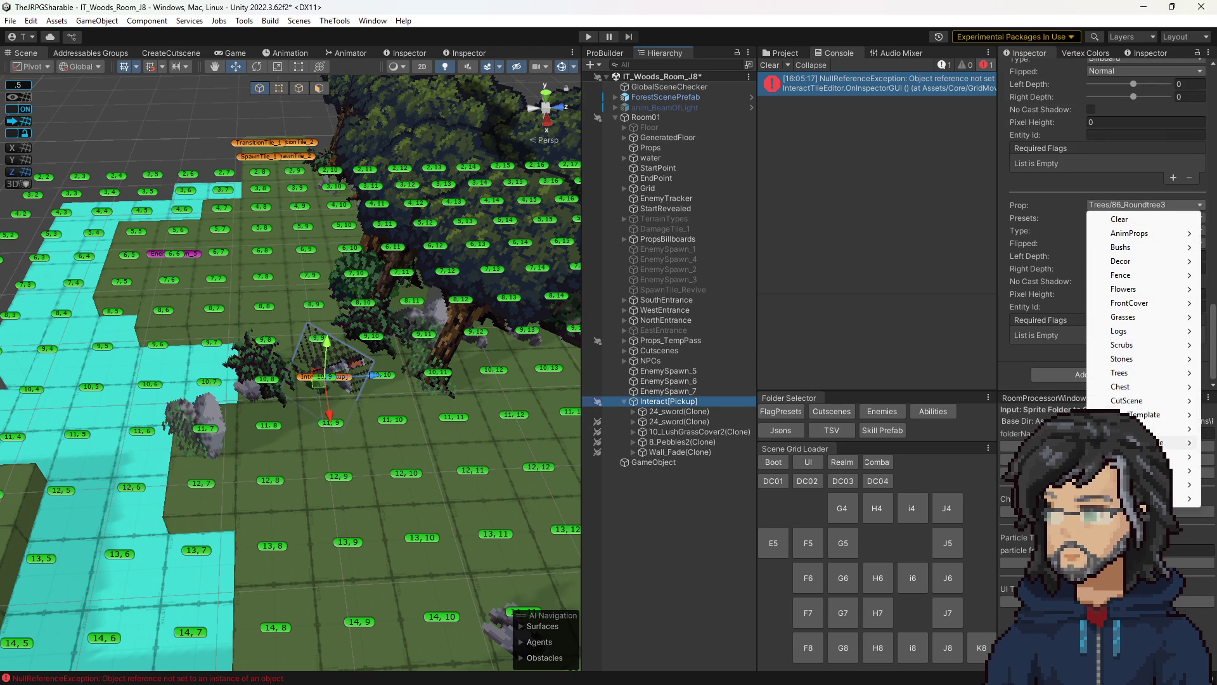
mouse_move(1126, 404)
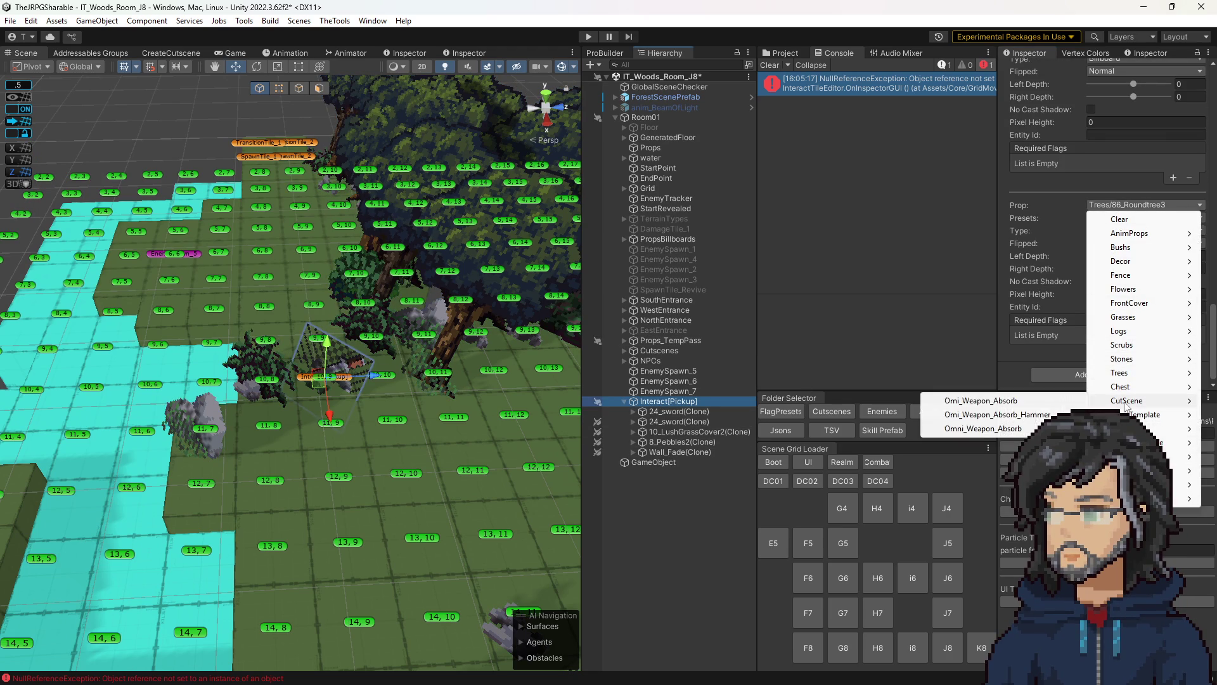
left_click(989, 429)
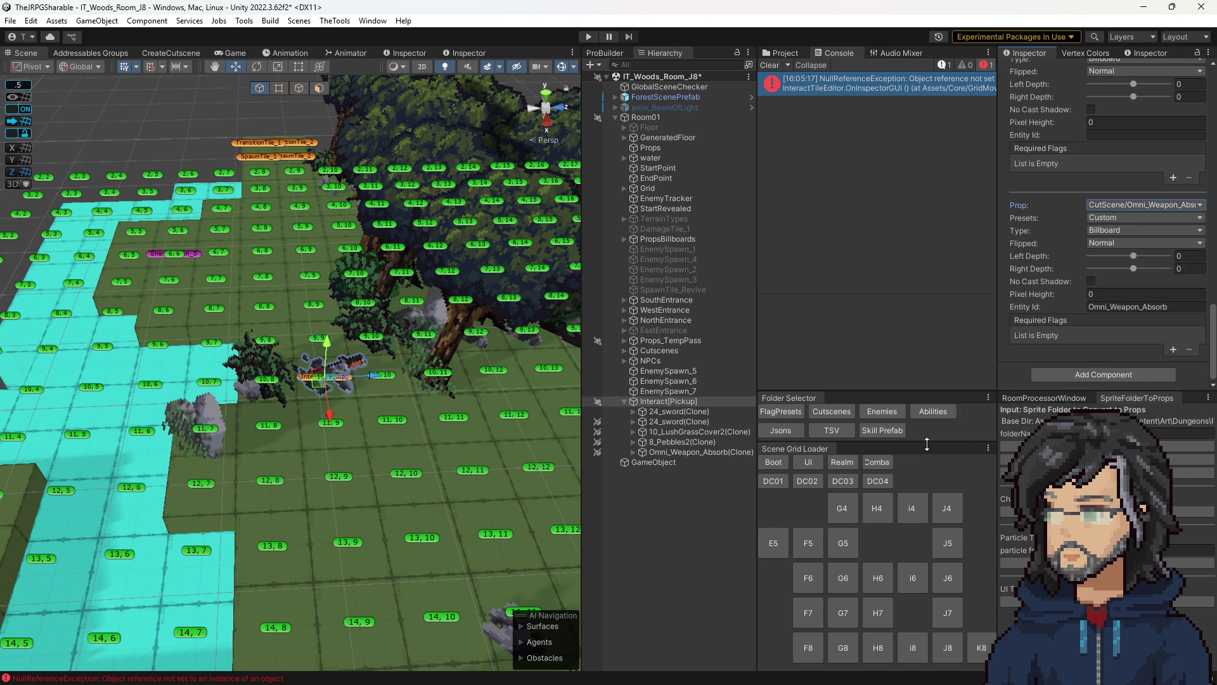
left_click_drag(494, 414, 415, 391, "alt")
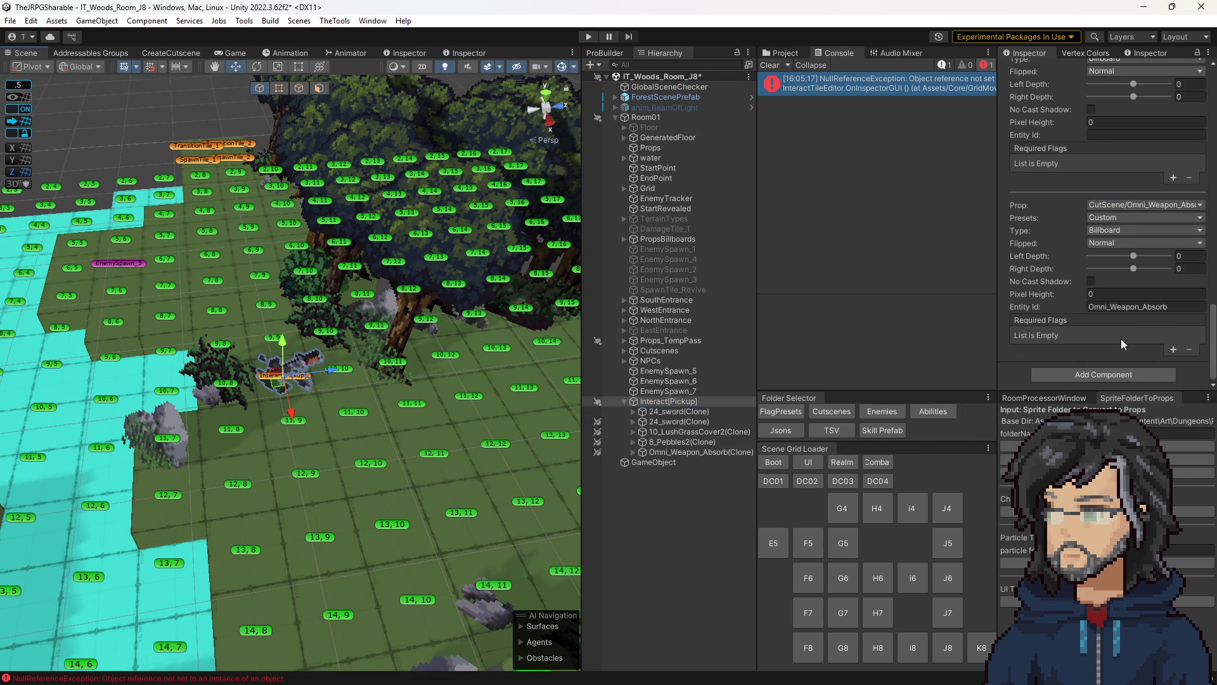
left_click_drag(338, 409, 403, 417, "alt")
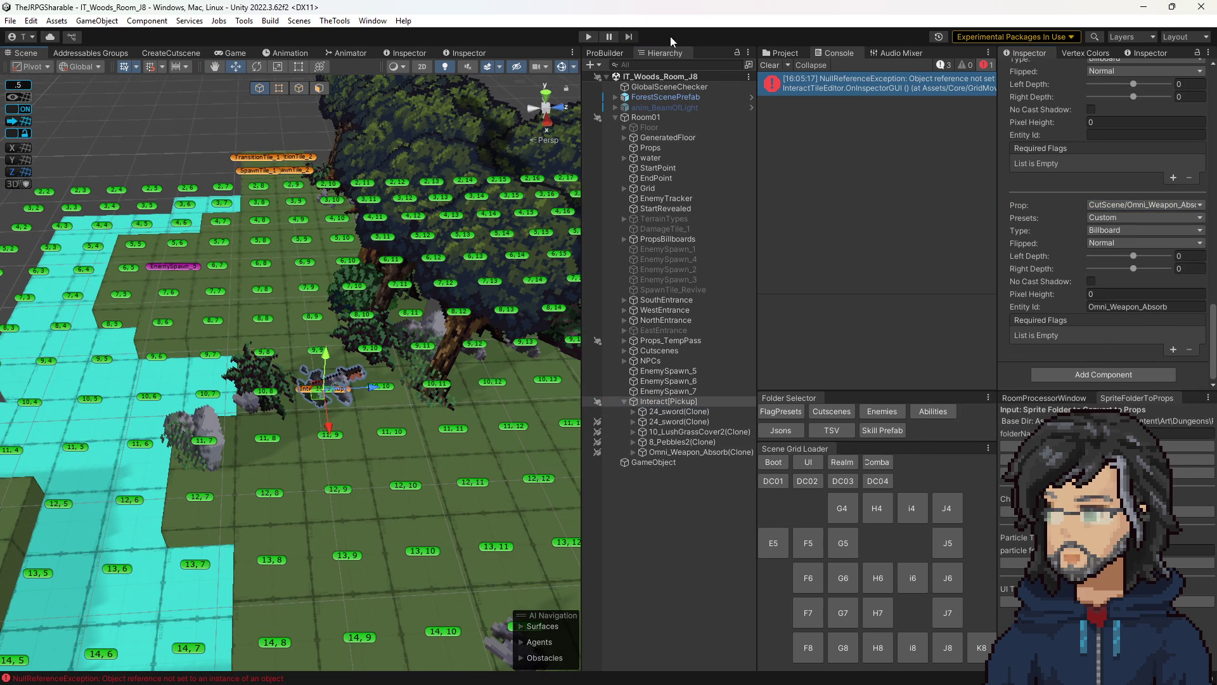
left_click(770, 65)
- Run the Woods J8 room in Play mode, stop it, and select GlobalSceneChecker
key("ctrl+p")
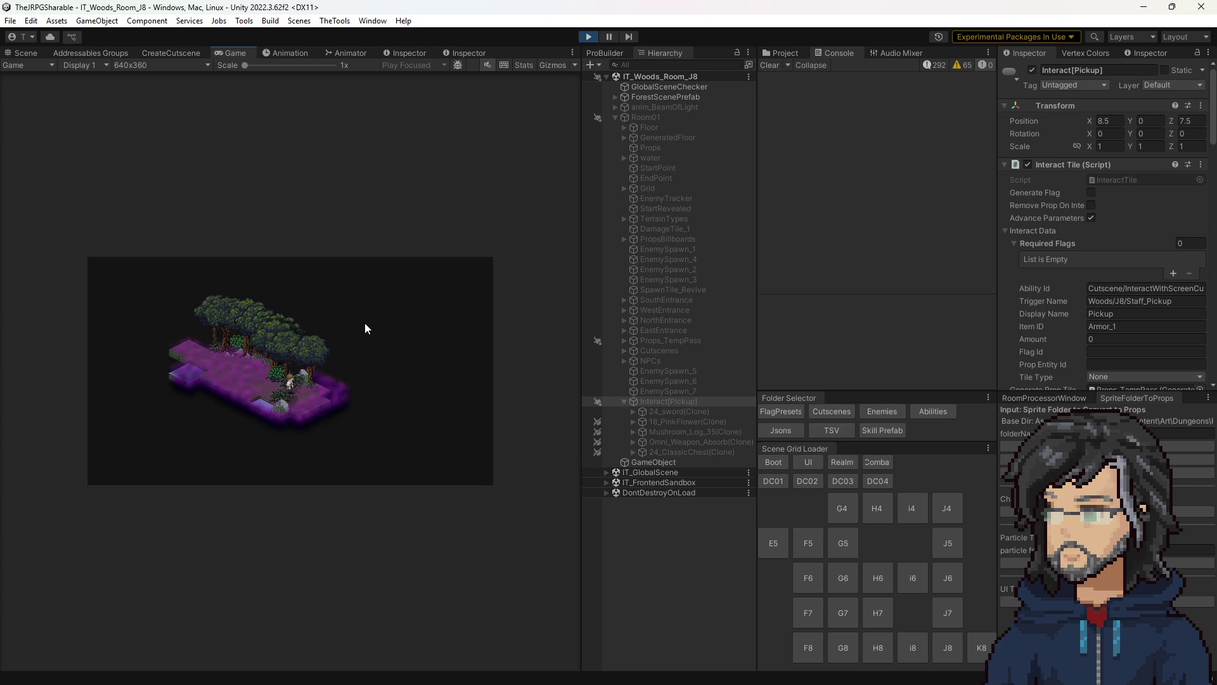
left_click(589, 37)
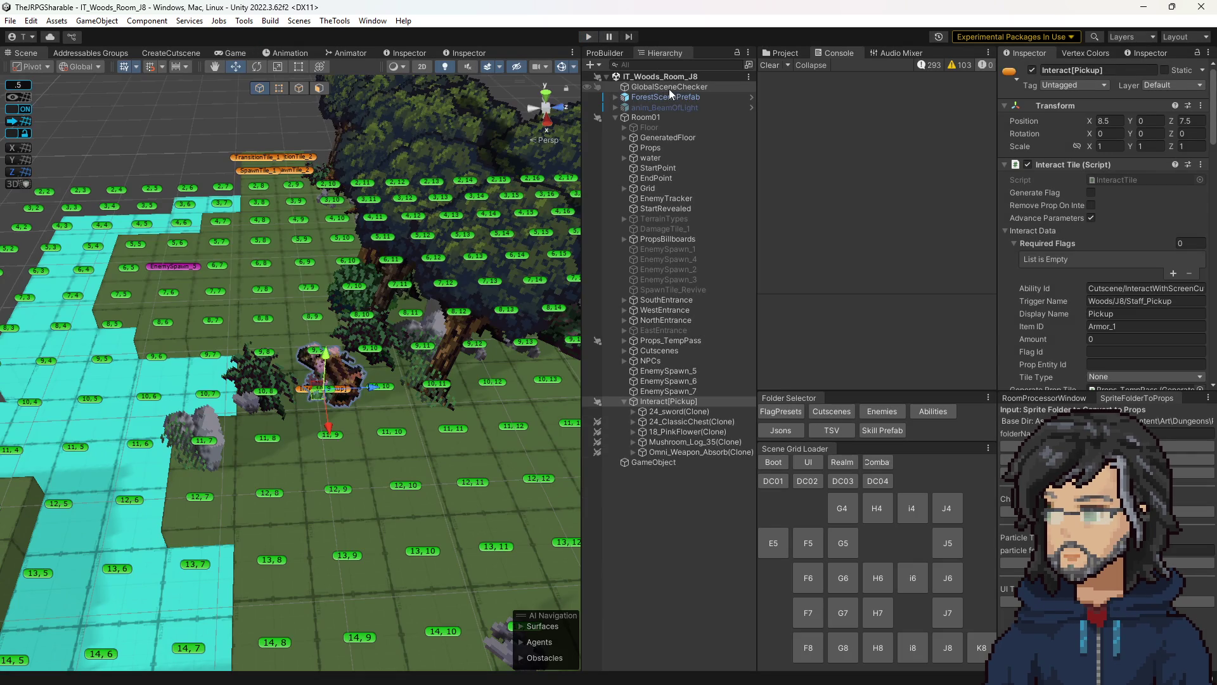
left_click(669, 88)
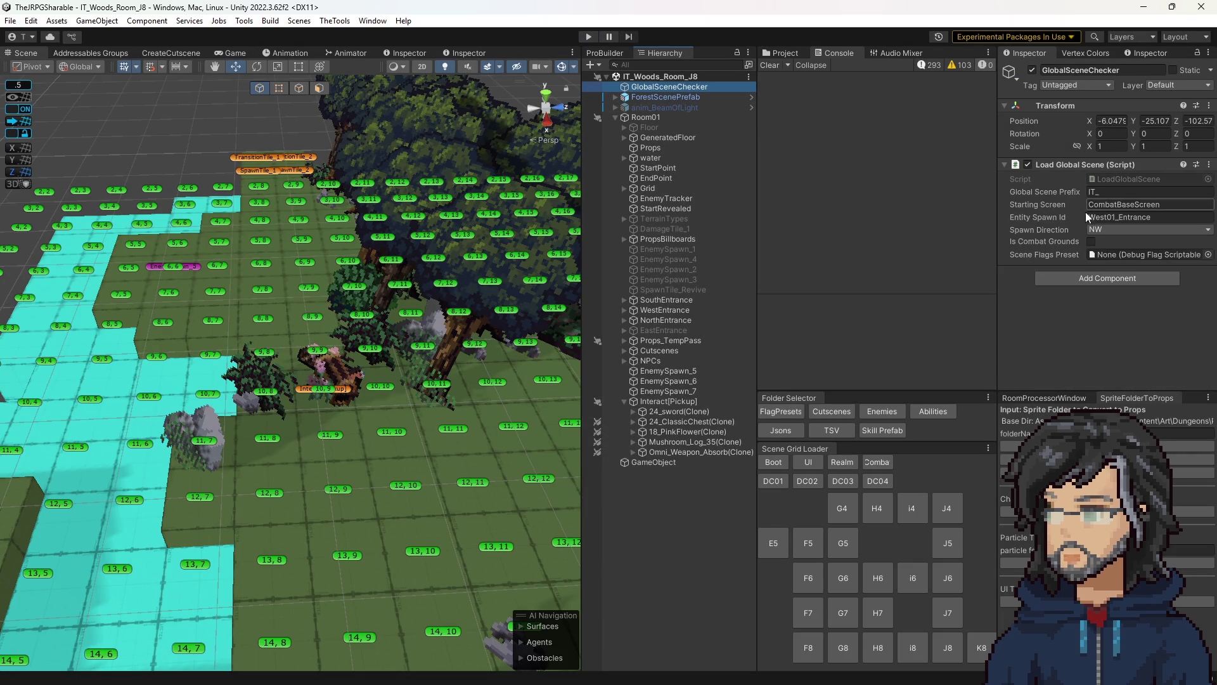
- Assign DebugPresets' PostCheckPoint2 as GlobalSceneChecker's Scene Flags Preset and end the play run
left_click(780, 411)
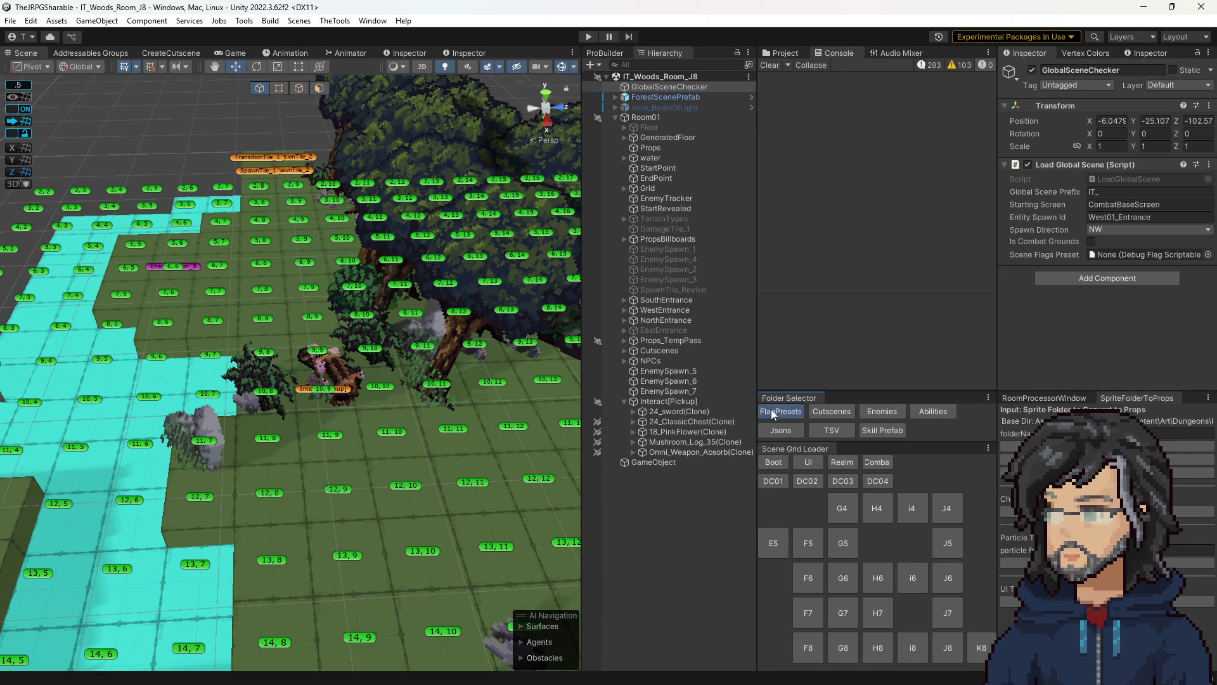
left_click(669, 86)
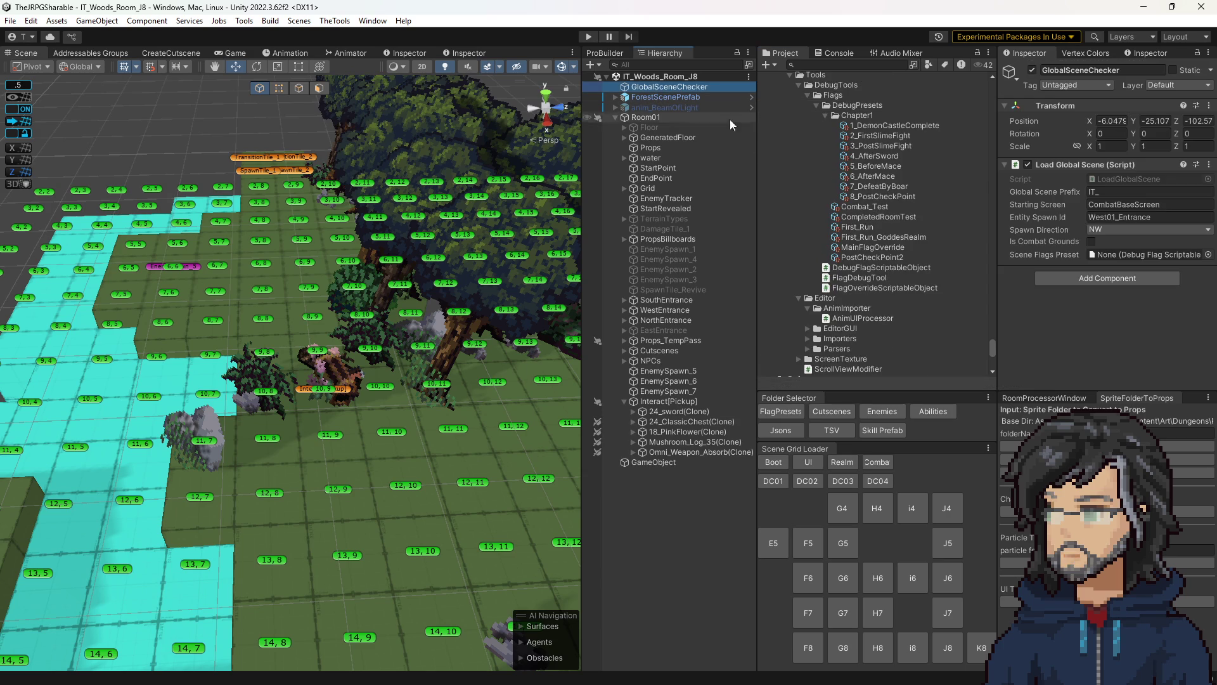
left_click_drag(869, 258, 1188, 258)
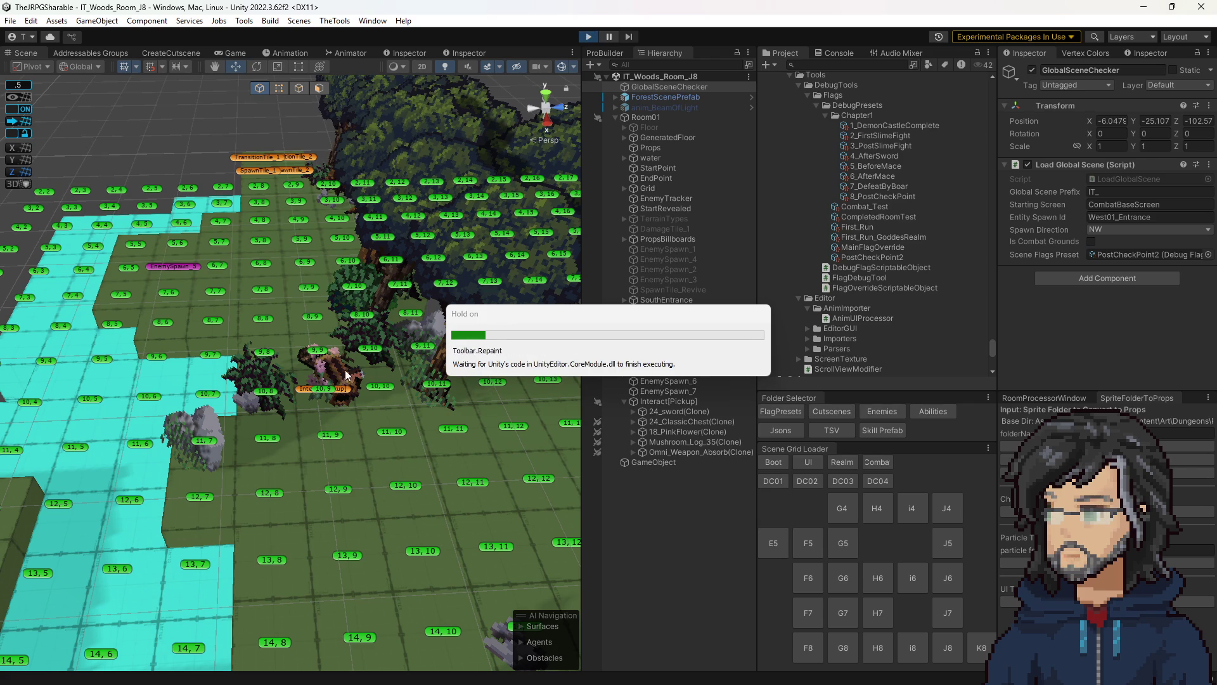
key("ctrl+p")
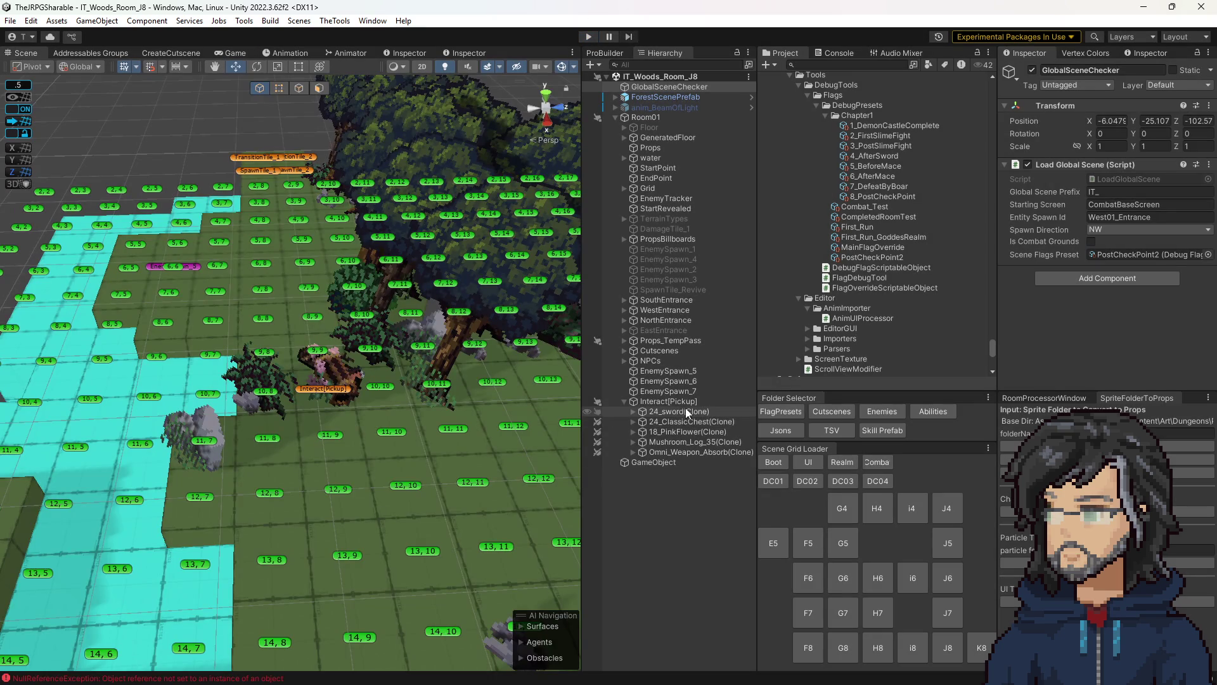
left_click(678, 403)
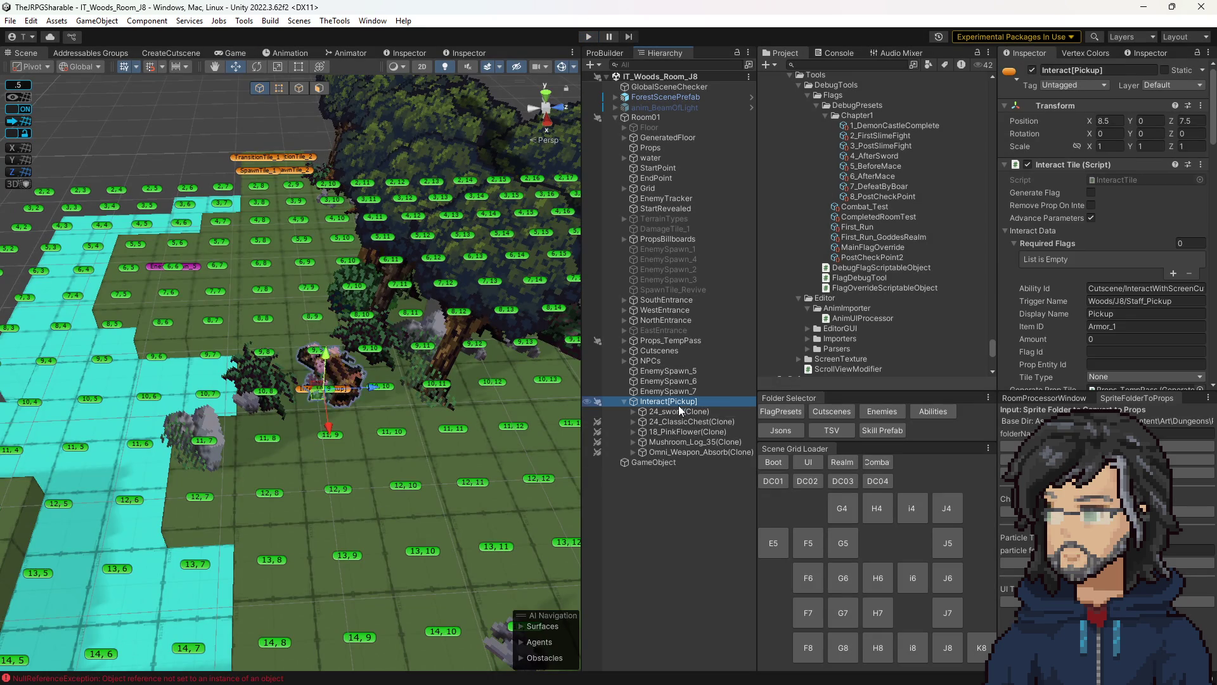
- Swap the pink flower prop on Interact[Pickup] for 16_Grass
left_click(680, 412)
left_click(672, 402)
scroll(1090, 257, "down", 2)
scroll(1095, 285, "down", 10)
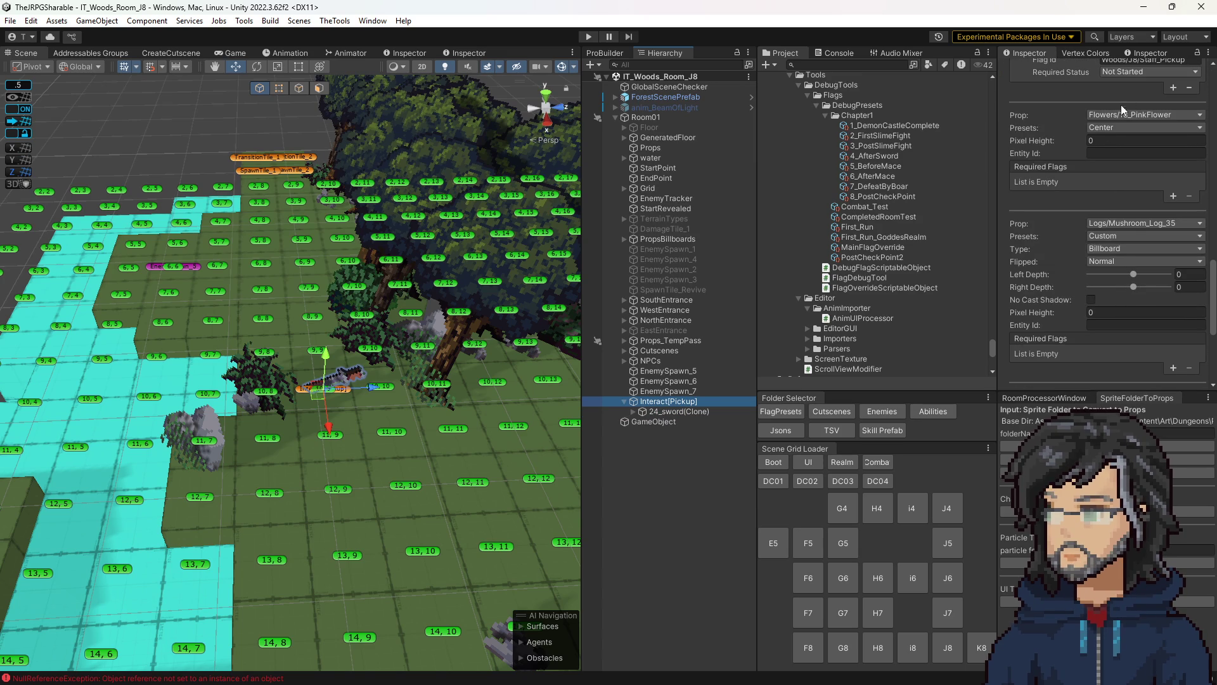
left_click(1129, 115)
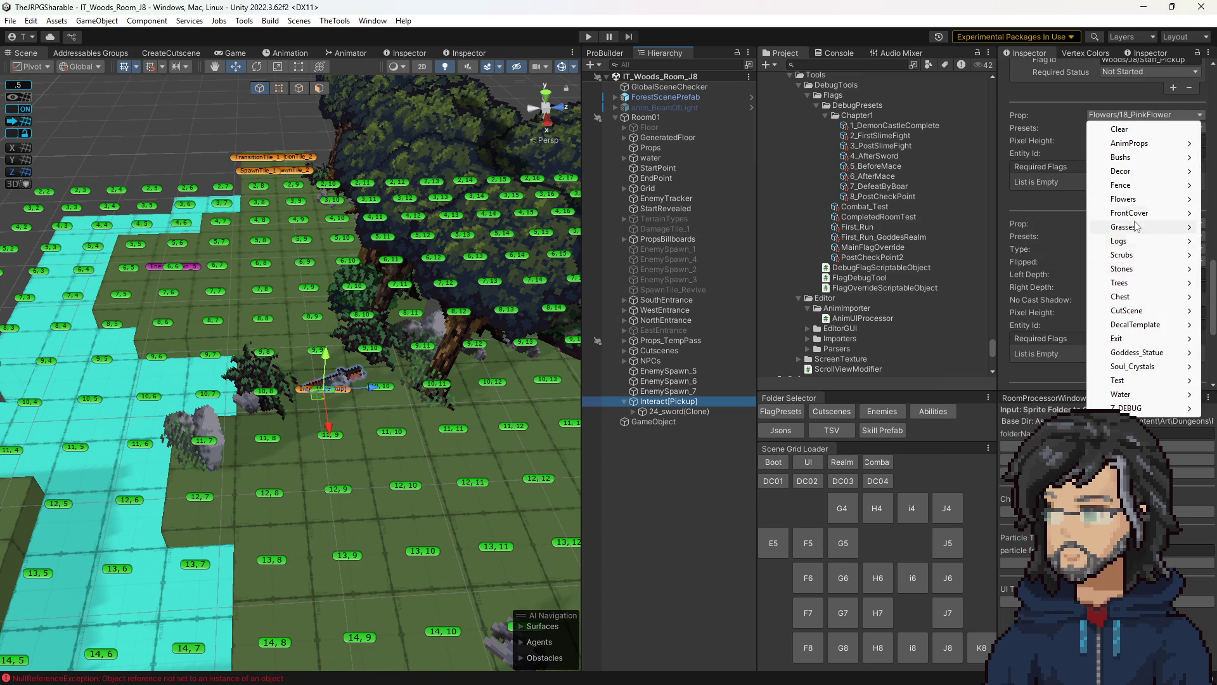
mouse_move(1135, 227)
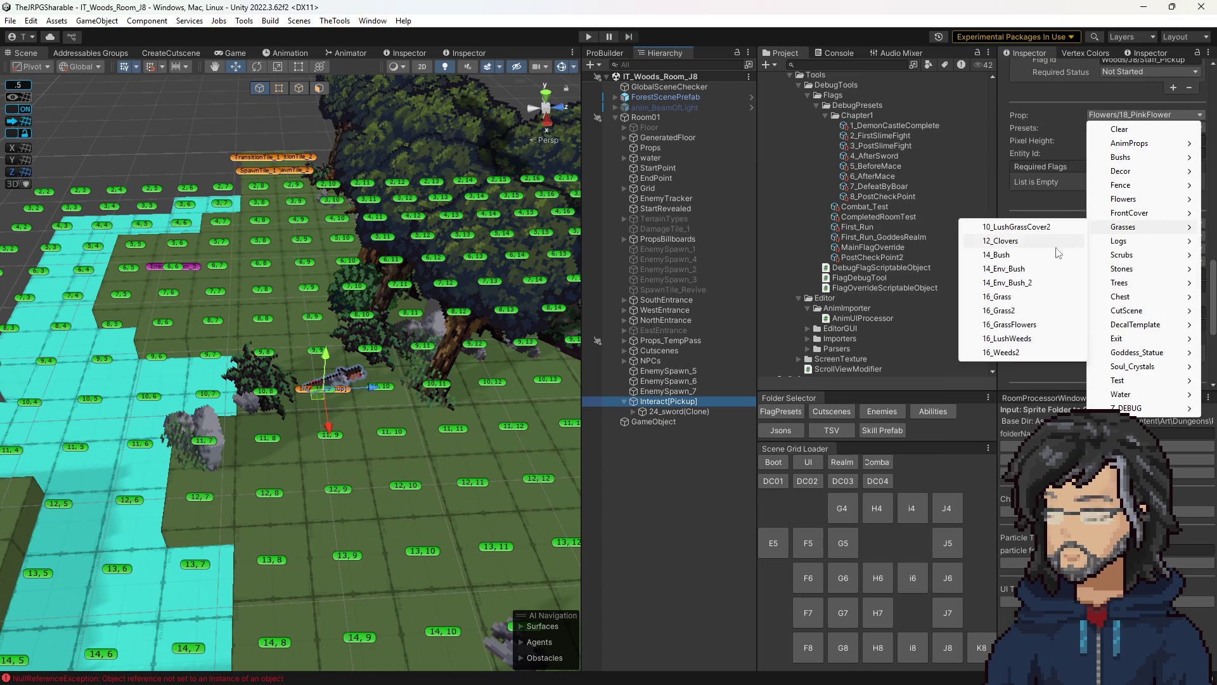
left_click(1004, 296)
scroll(1069, 238, "up", 3)
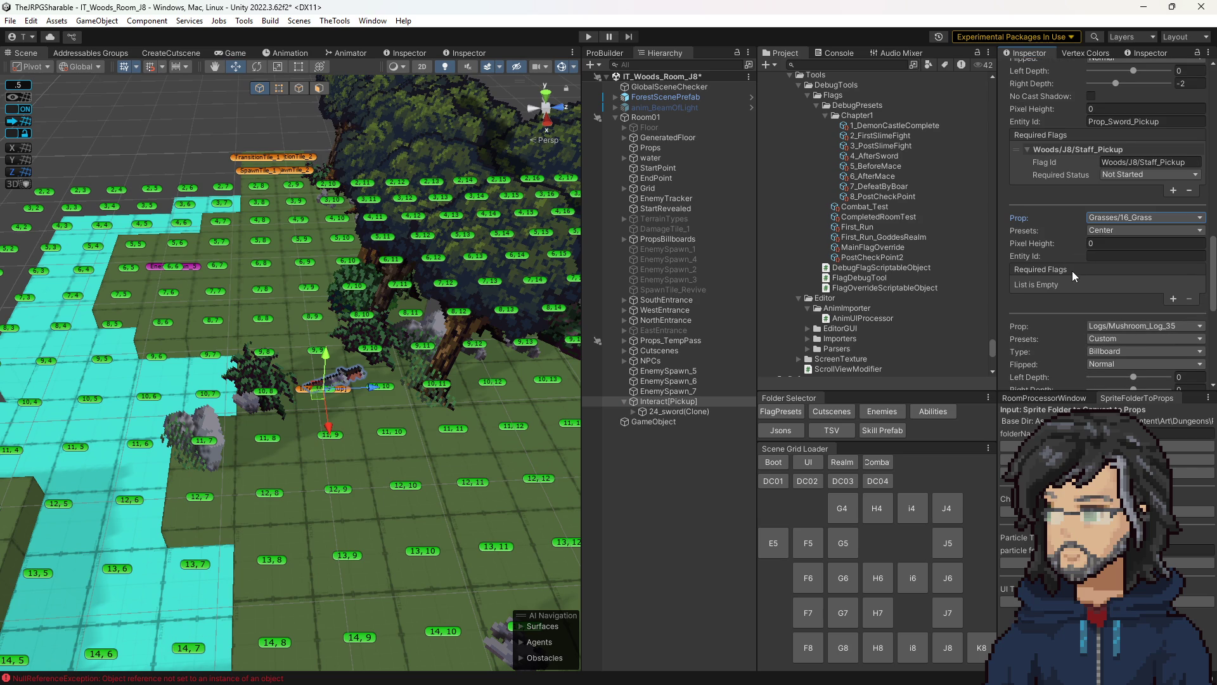
- Clear the Console errors and inspect the 10, 9 ground tile beneath the pickup
left_click(837, 53)
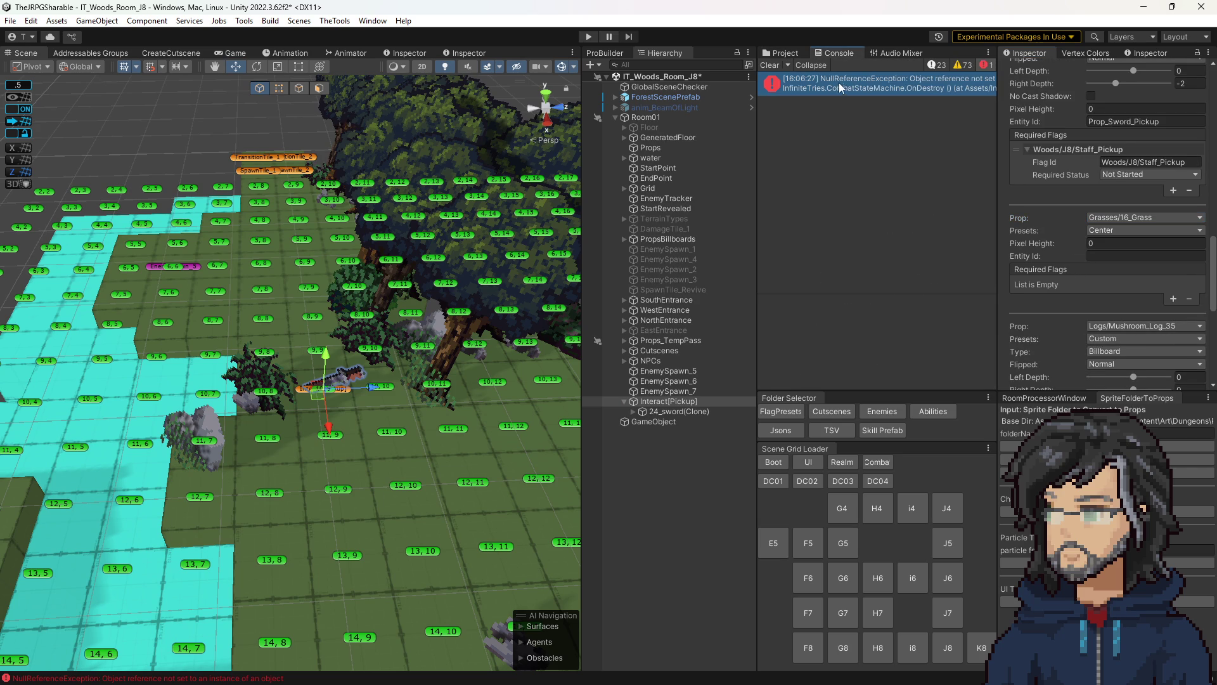
left_click(769, 66)
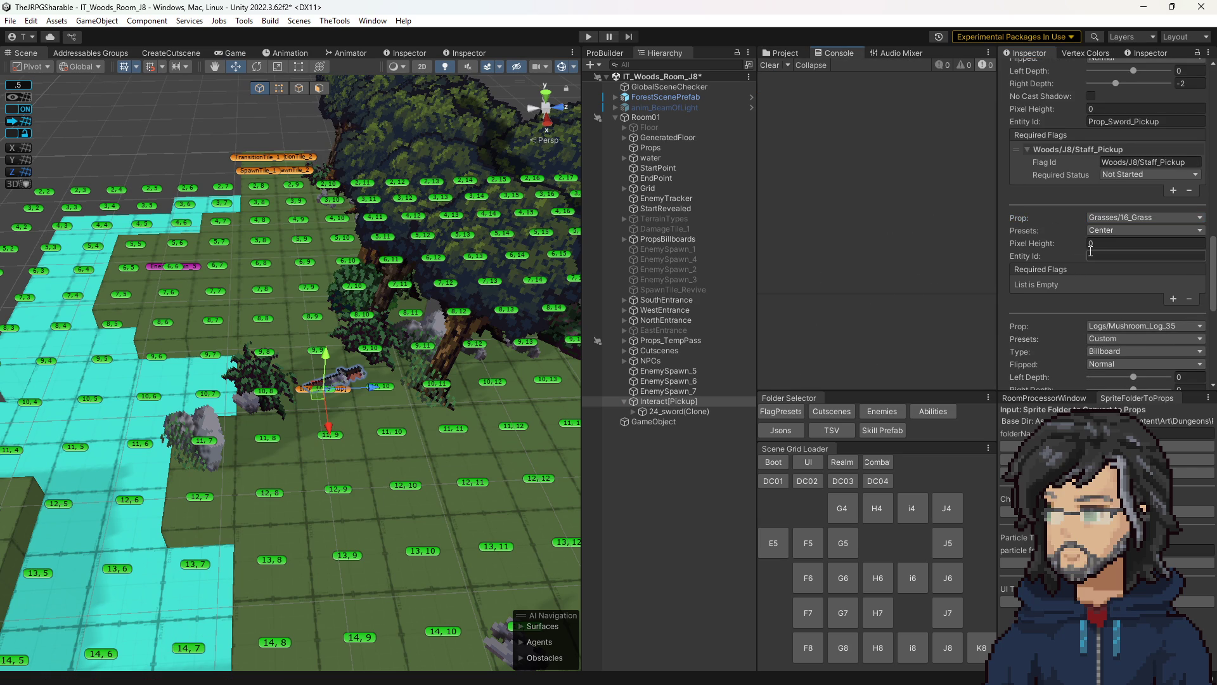
left_click(364, 435)
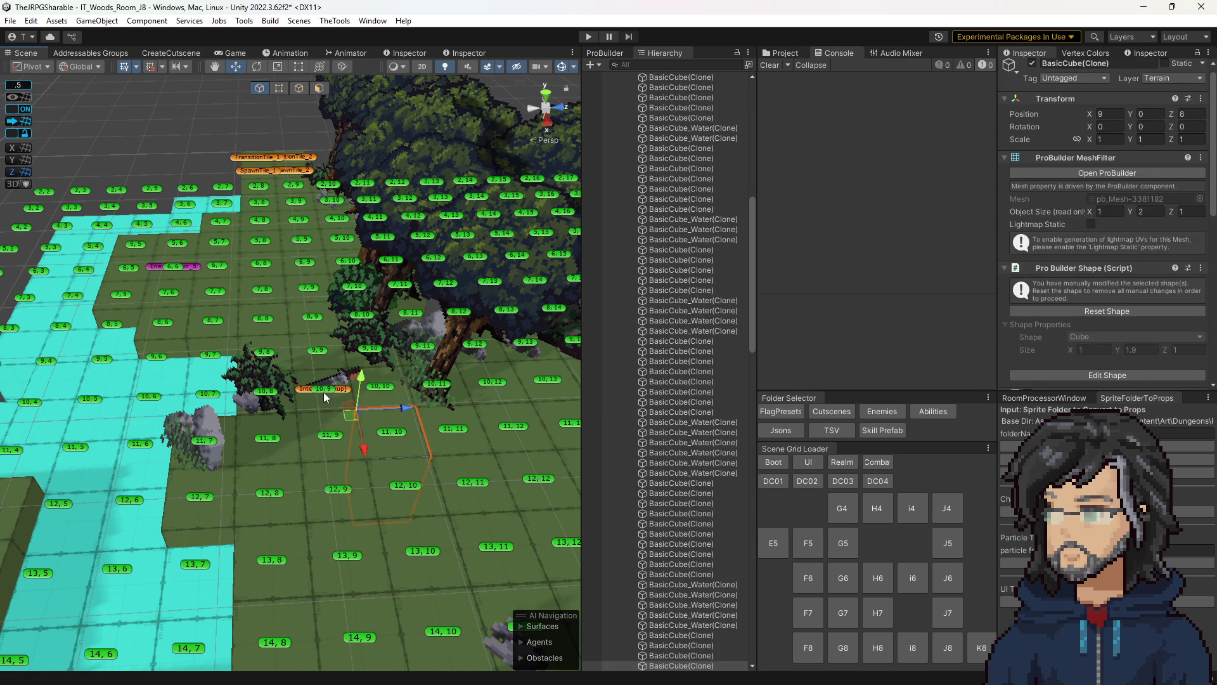
scroll(1096, 302, "down", 5)
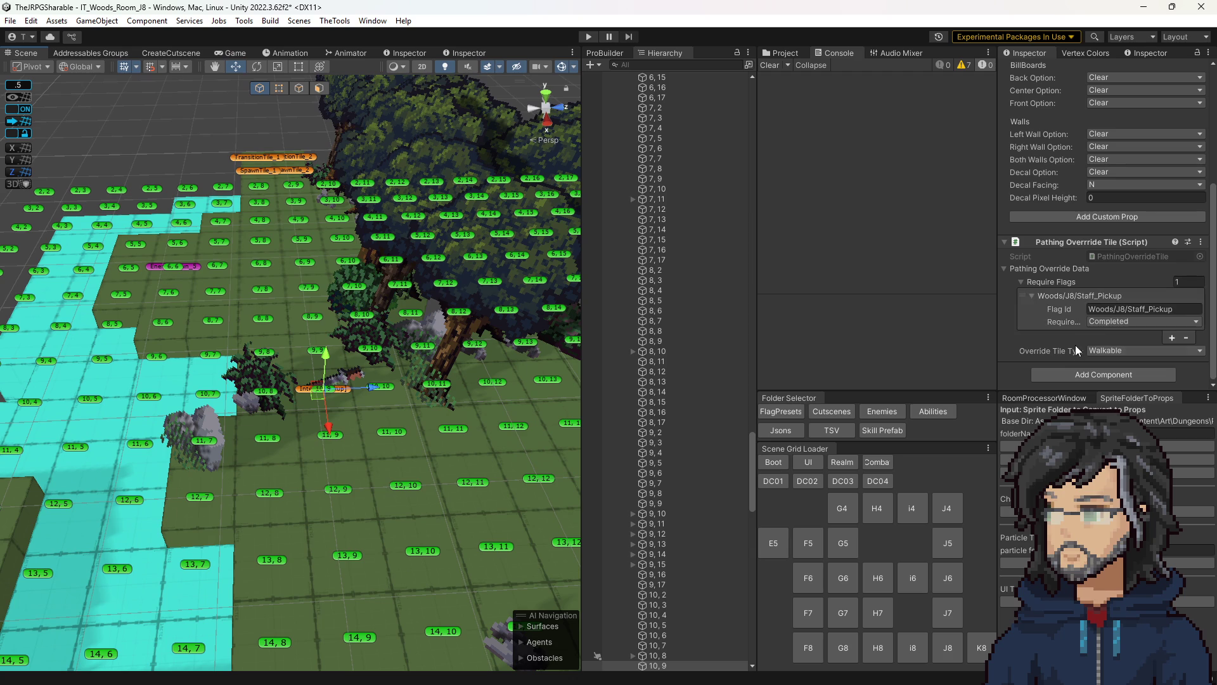
scroll(1101, 289, "up", 5)
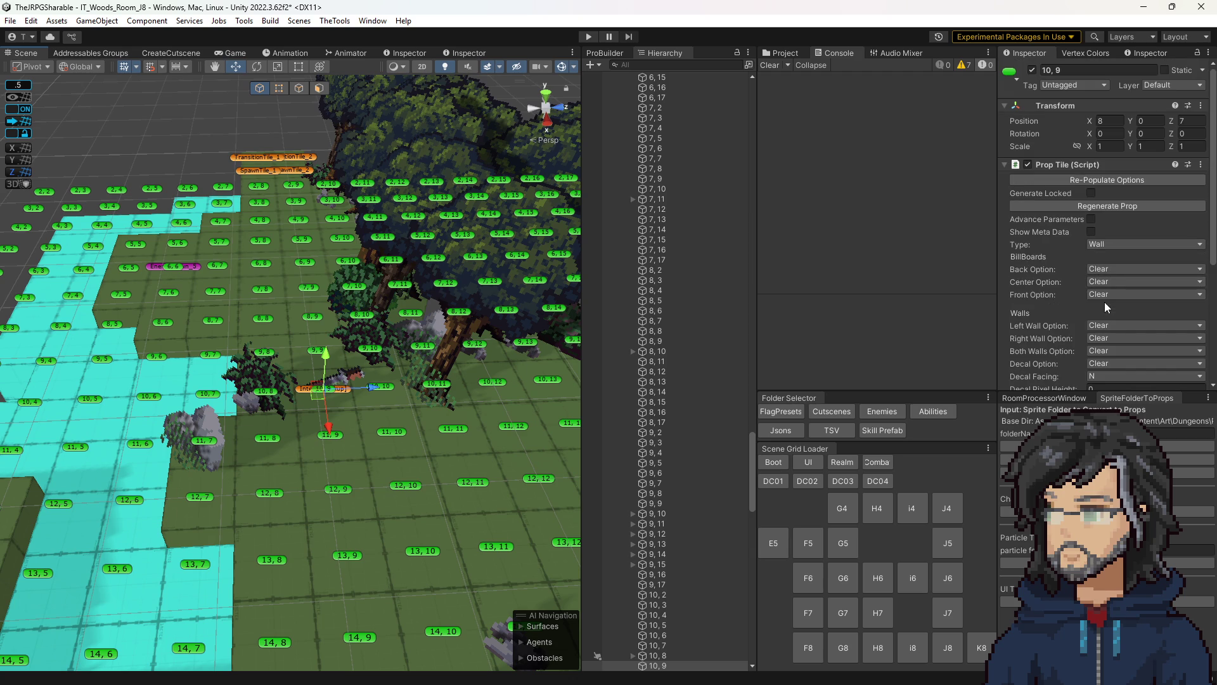
left_click(364, 418)
- Swap Interact[Pickup]'s Logs/Mushroom_Log_35 prop for Stones/10_Stone
left_click(350, 390)
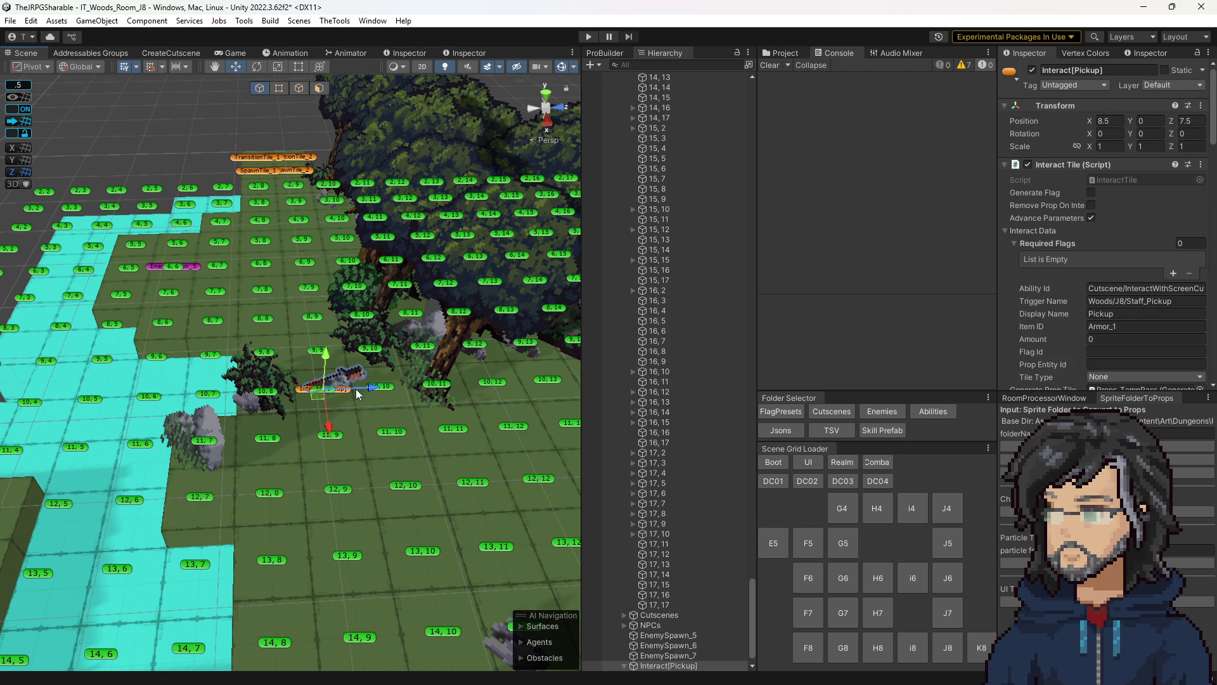
scroll(1118, 274, "down", 8)
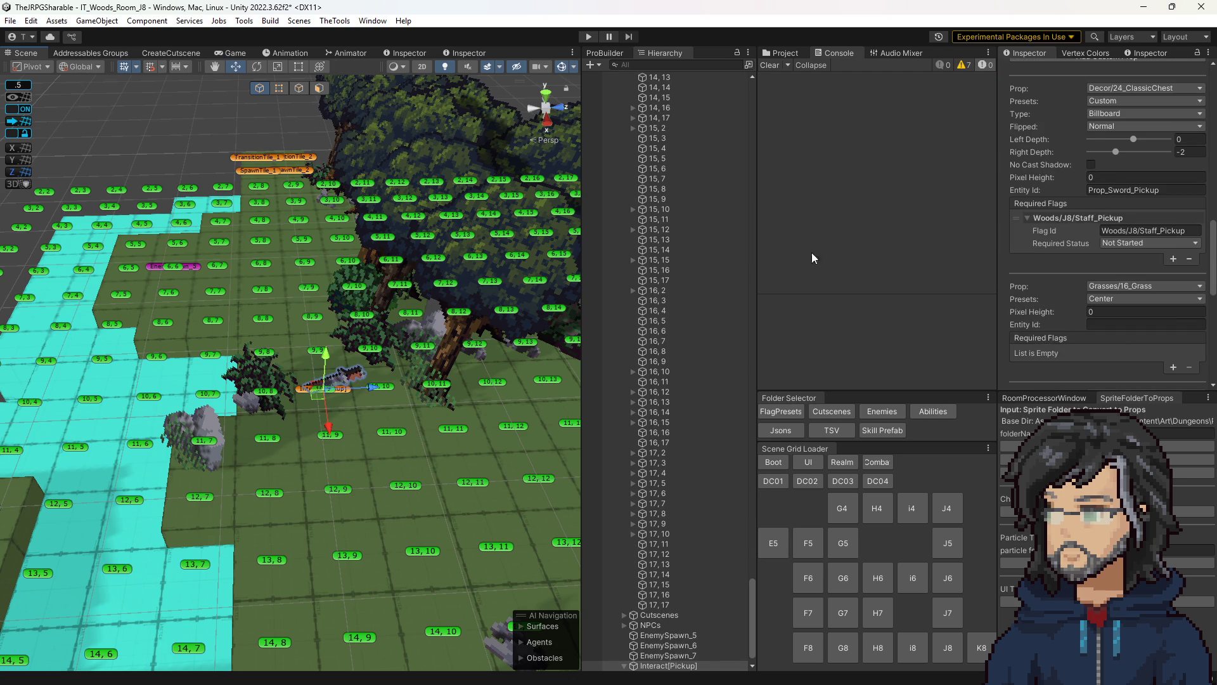
scroll(660, 507, "down", 1)
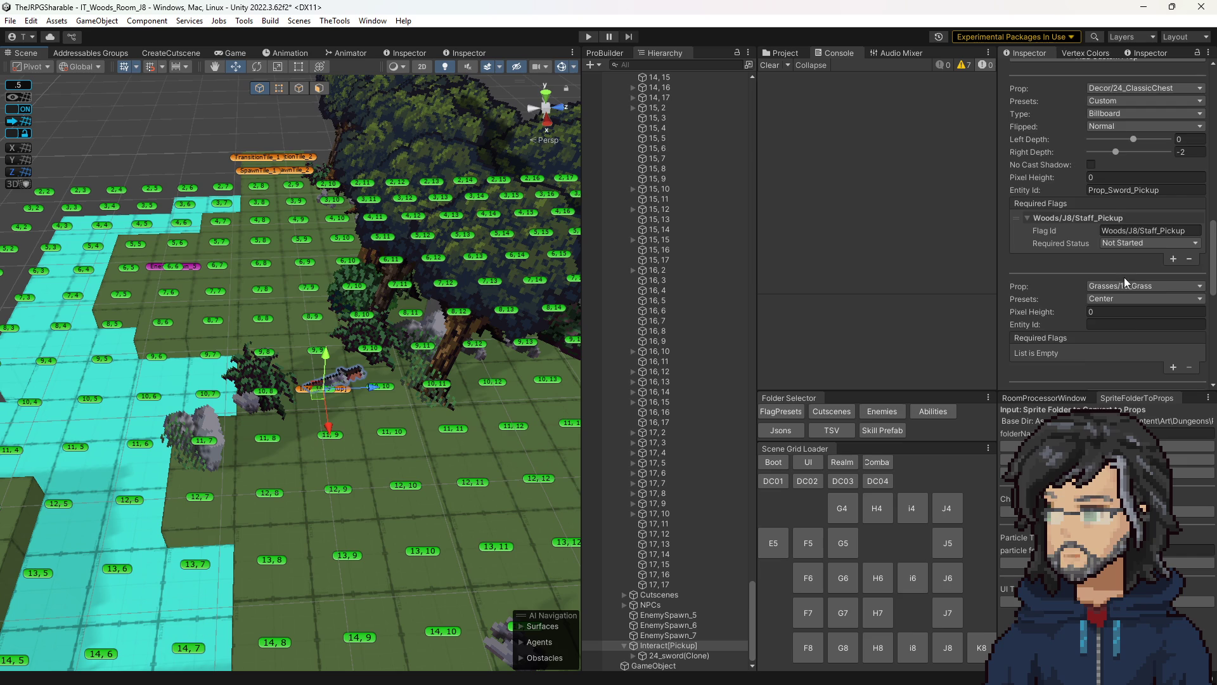
scroll(1123, 279, "down", 3)
left_click(1121, 222)
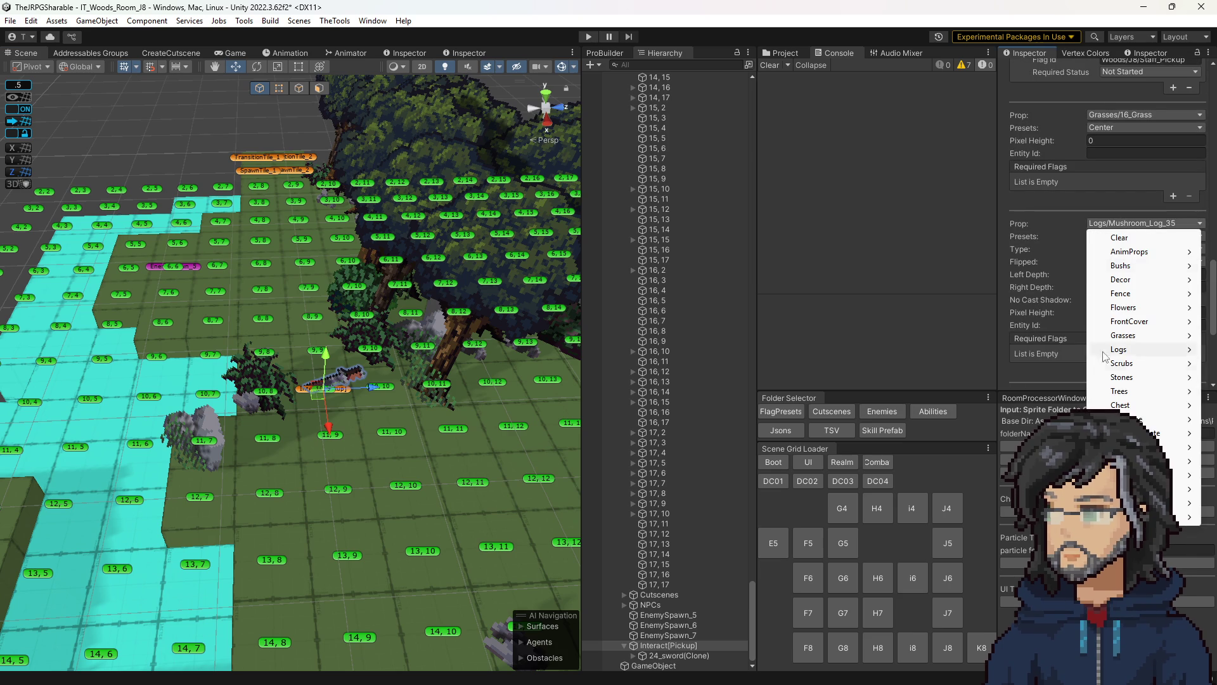
mouse_move(1148, 340)
mouse_move(1135, 378)
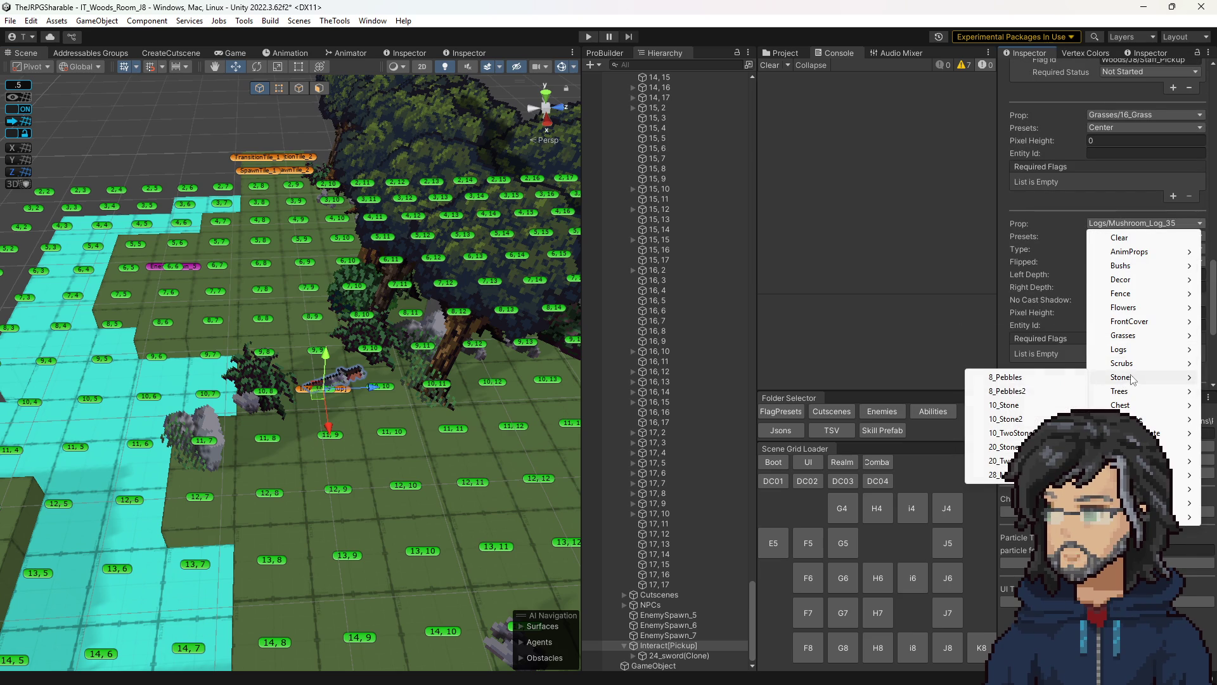
left_click(1008, 406)
scroll(1119, 276, "down", 5)
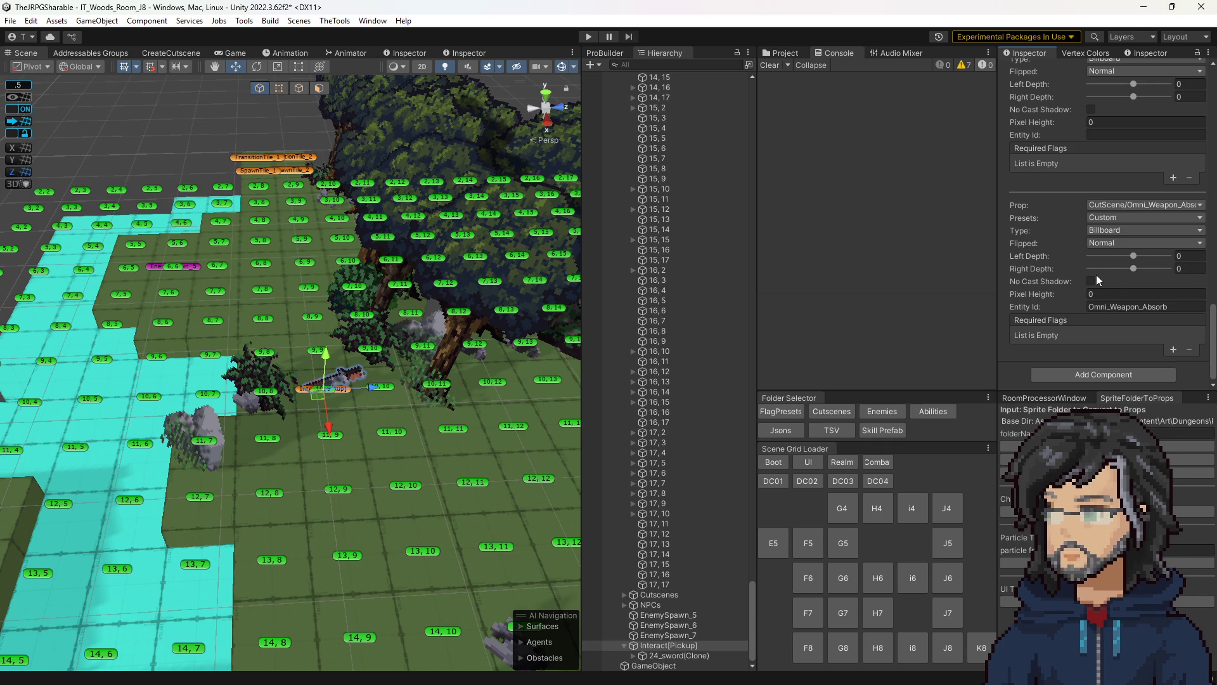
scroll(1097, 275, "up", 5)
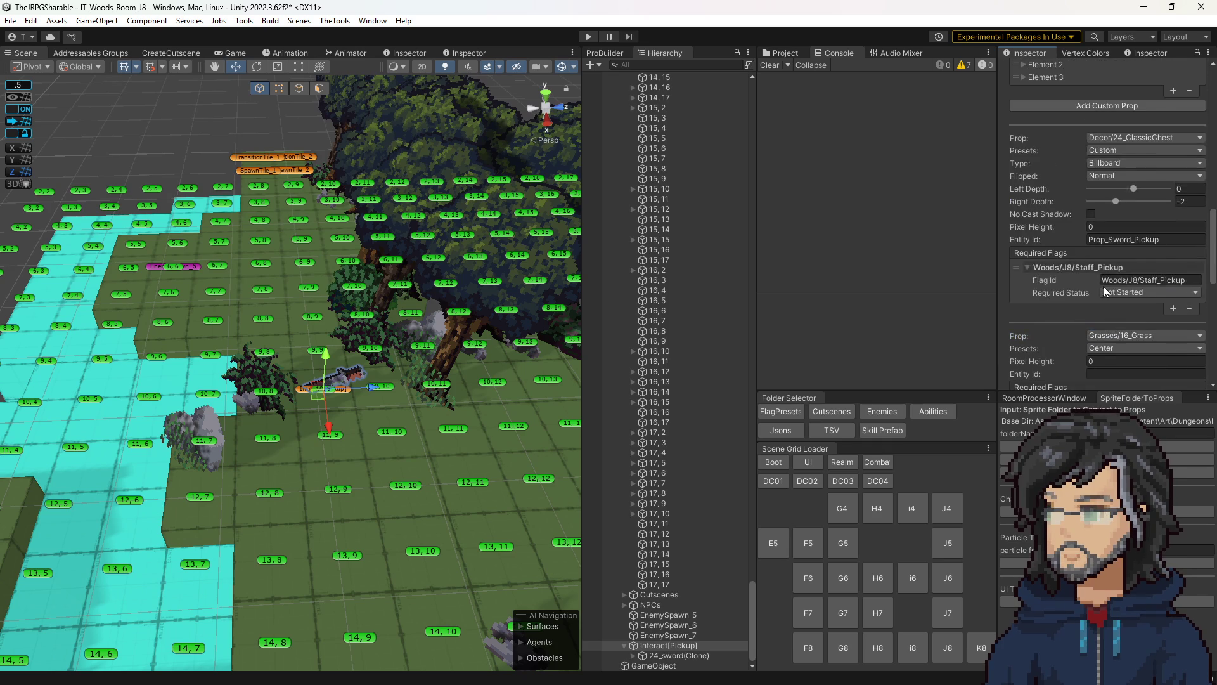
scroll(1104, 291, "up", 10)
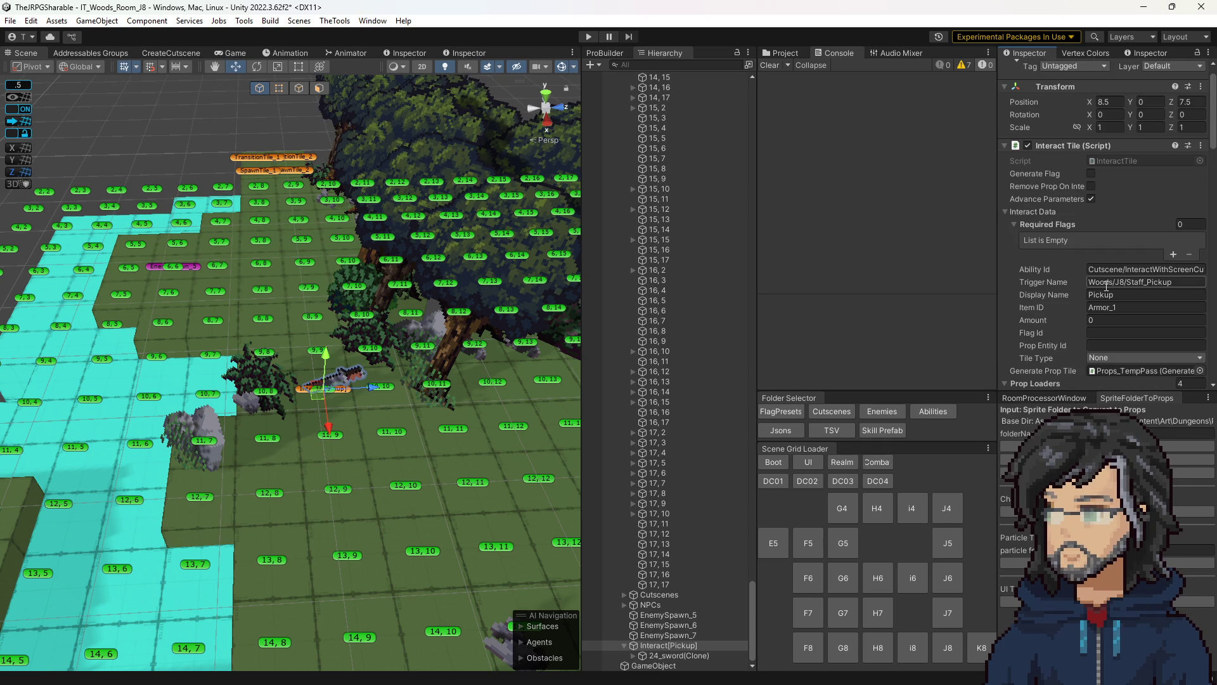
scroll(1107, 287, "down", 5)
left_click(1104, 165)
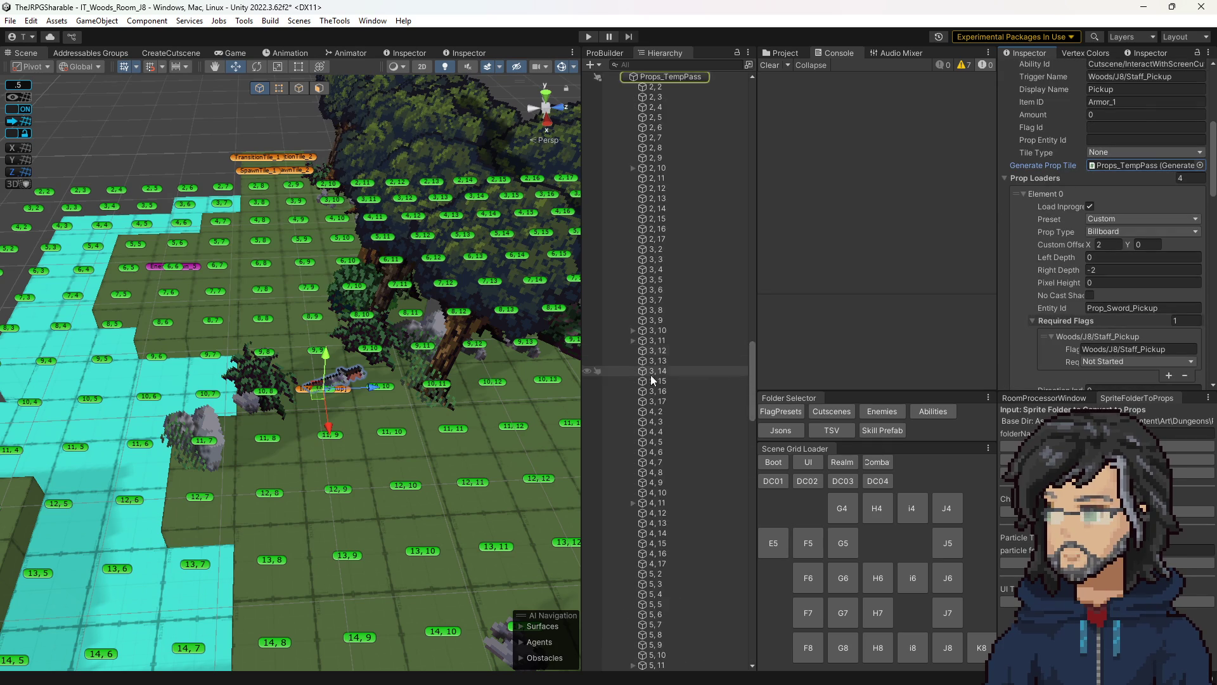
- Select Props_TempPass and scroll through its 114 Generate Prop Tile prop options
scroll(641, 359, "up", 8)
left_click(665, 332)
left_click(666, 342)
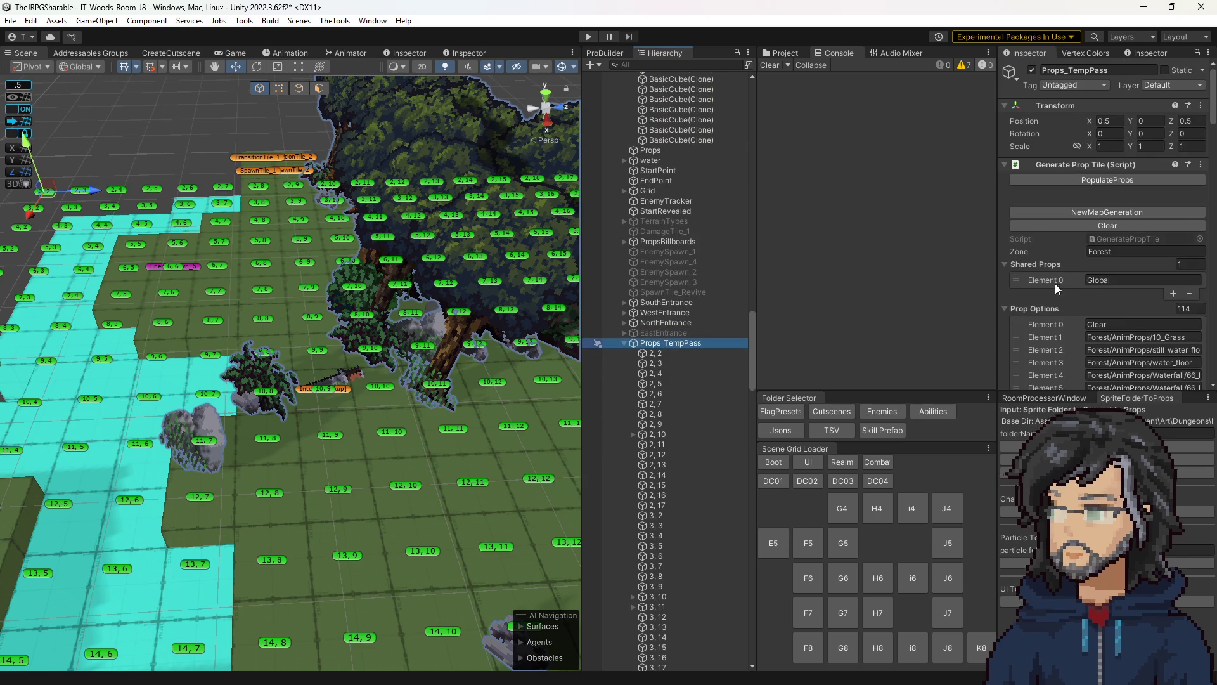
scroll(1063, 293, "down", 3)
scroll(1106, 286, "down", 3)
scroll(1106, 287, "down", 20)
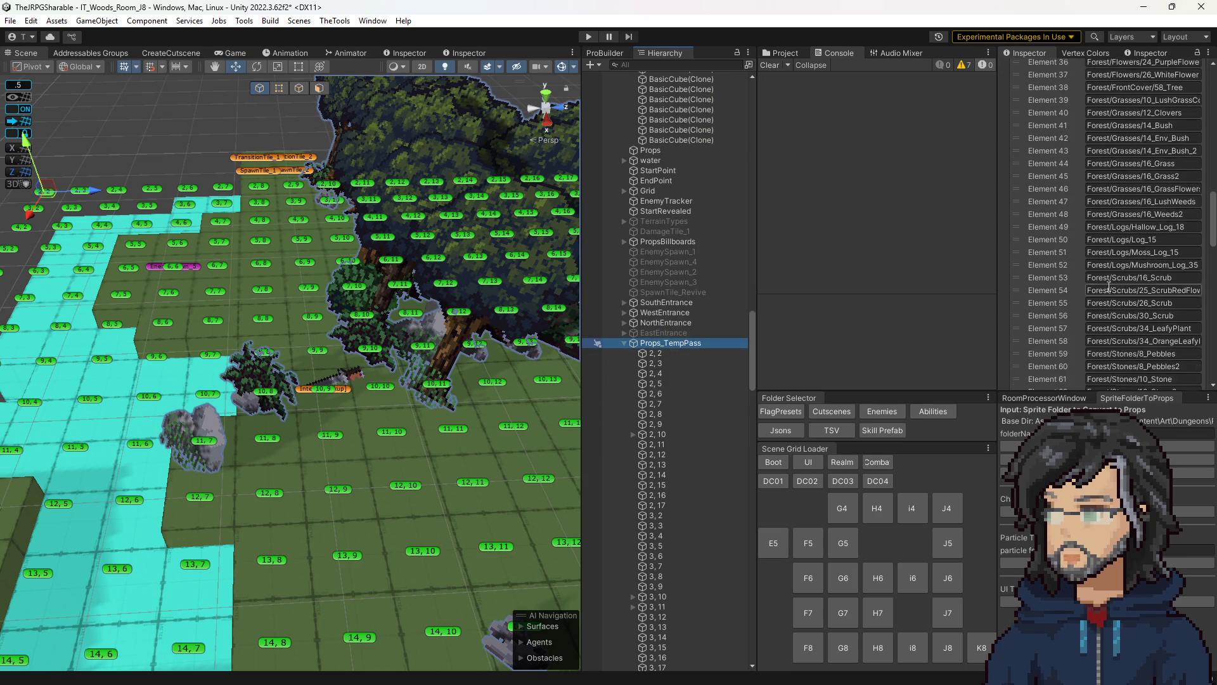
scroll(1068, 287, "up", 20)
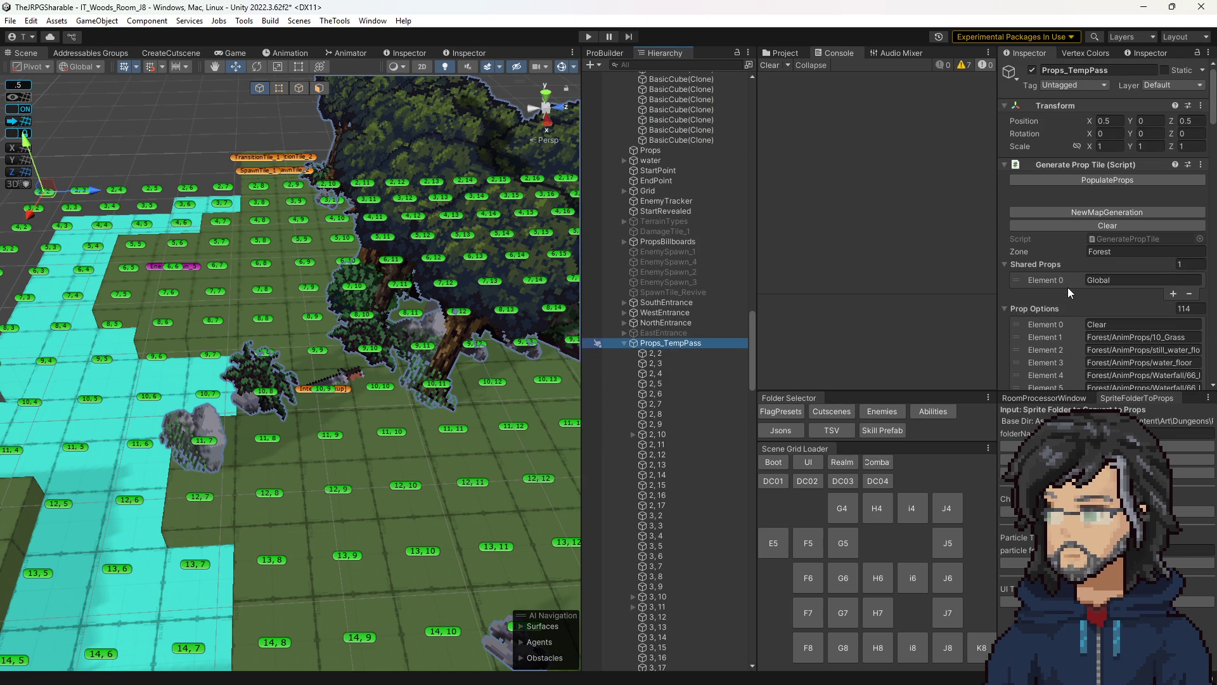
left_click(623, 342)
scroll(1167, 252, "down", 5)
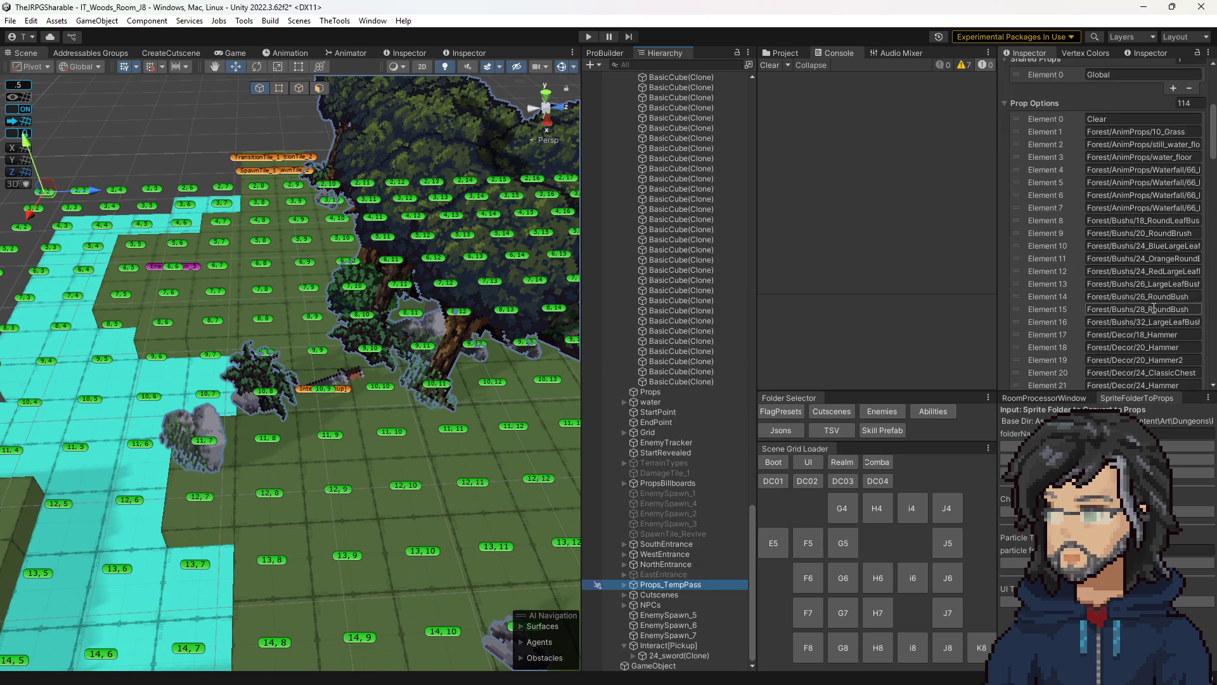
scroll(1143, 261, "up", 4)
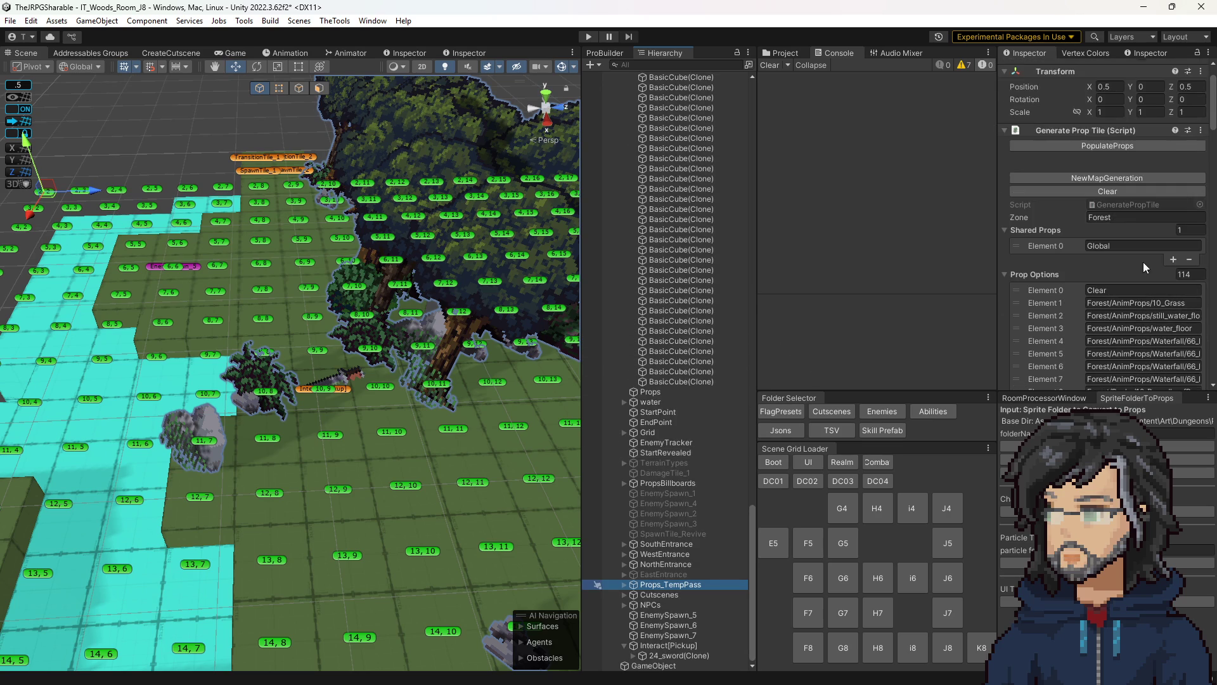
left_click(872, 644)
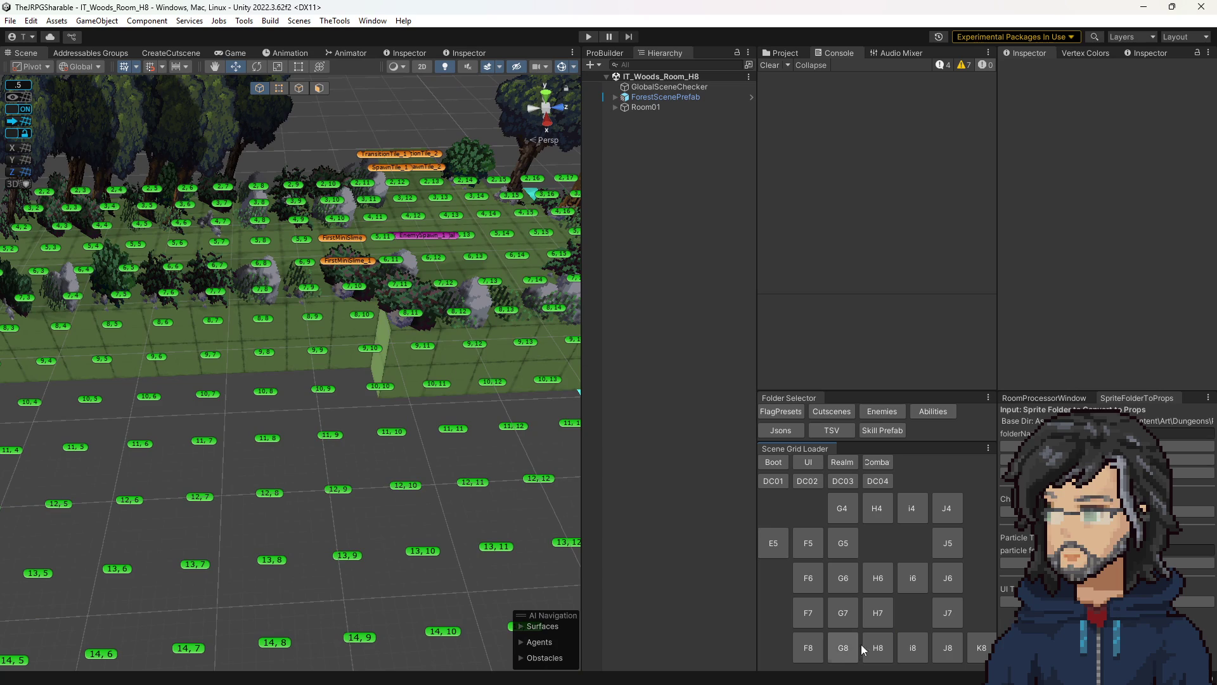
- Regenerate the G8 room's props from Props_TempPass (114 options), then select tile 6,13
left_click(457, 238)
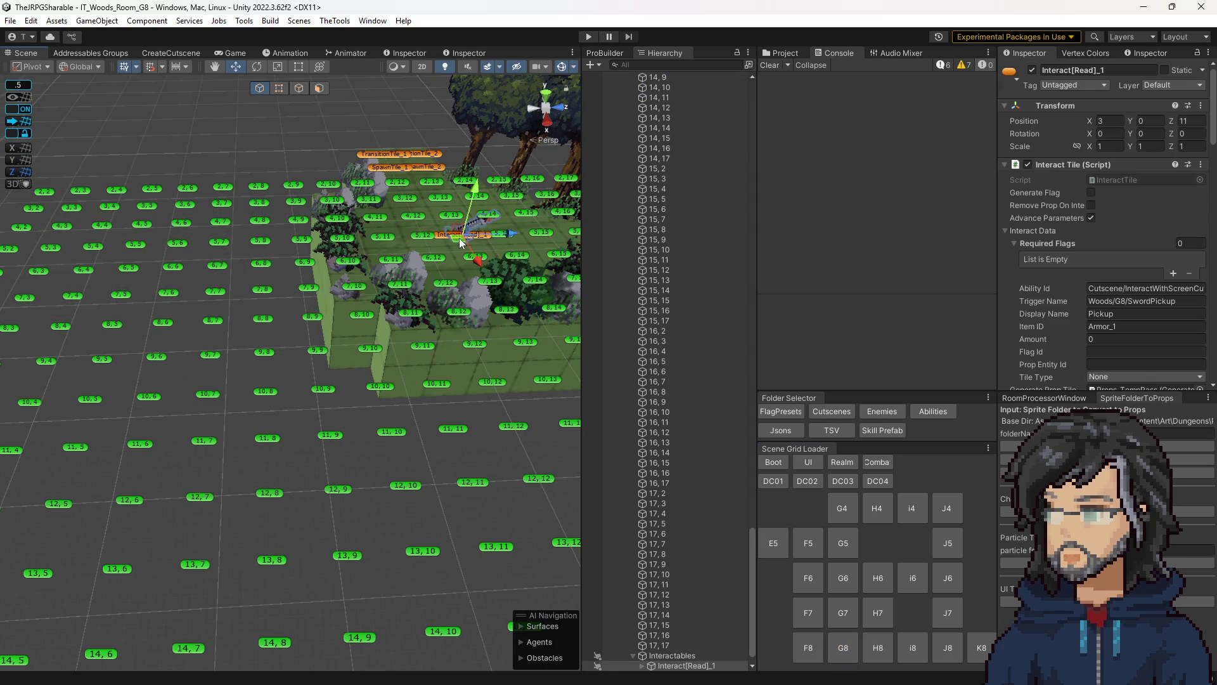
scroll(1091, 300, "down", 10)
scroll(704, 163, "up", 8)
scroll(1139, 333, "down", 5)
scroll(1125, 253, "up", 8)
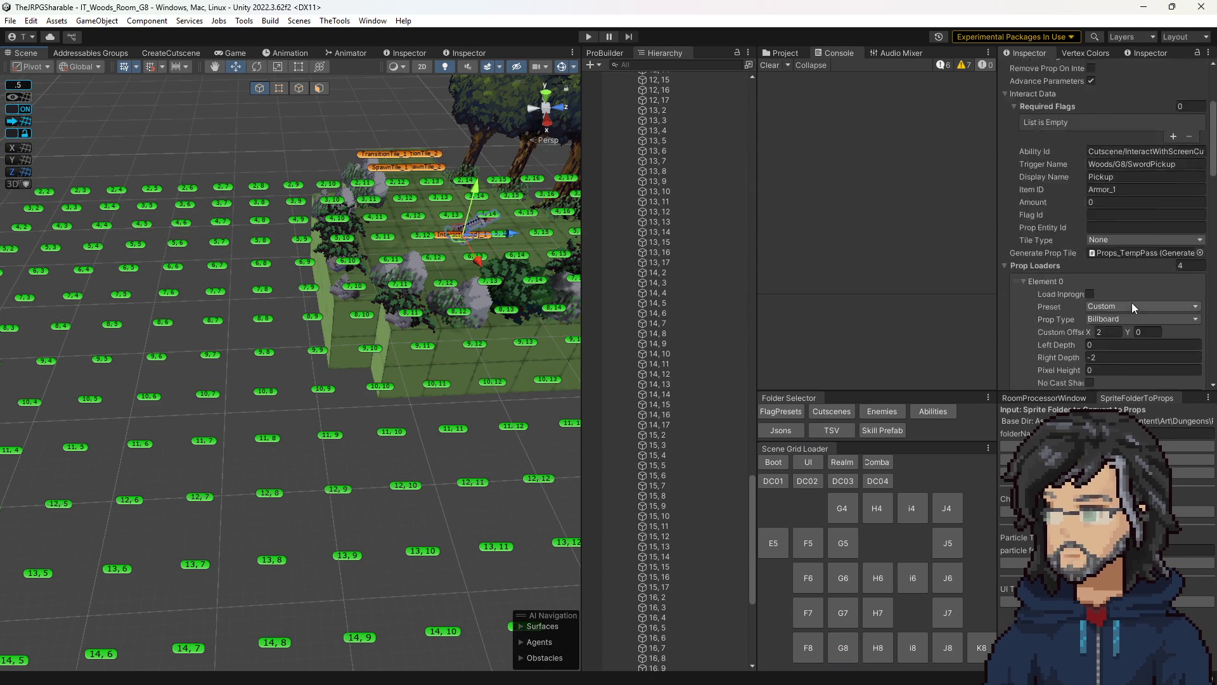
scroll(714, 279, "up", 15)
scroll(714, 280, "up", 5)
left_click(670, 267)
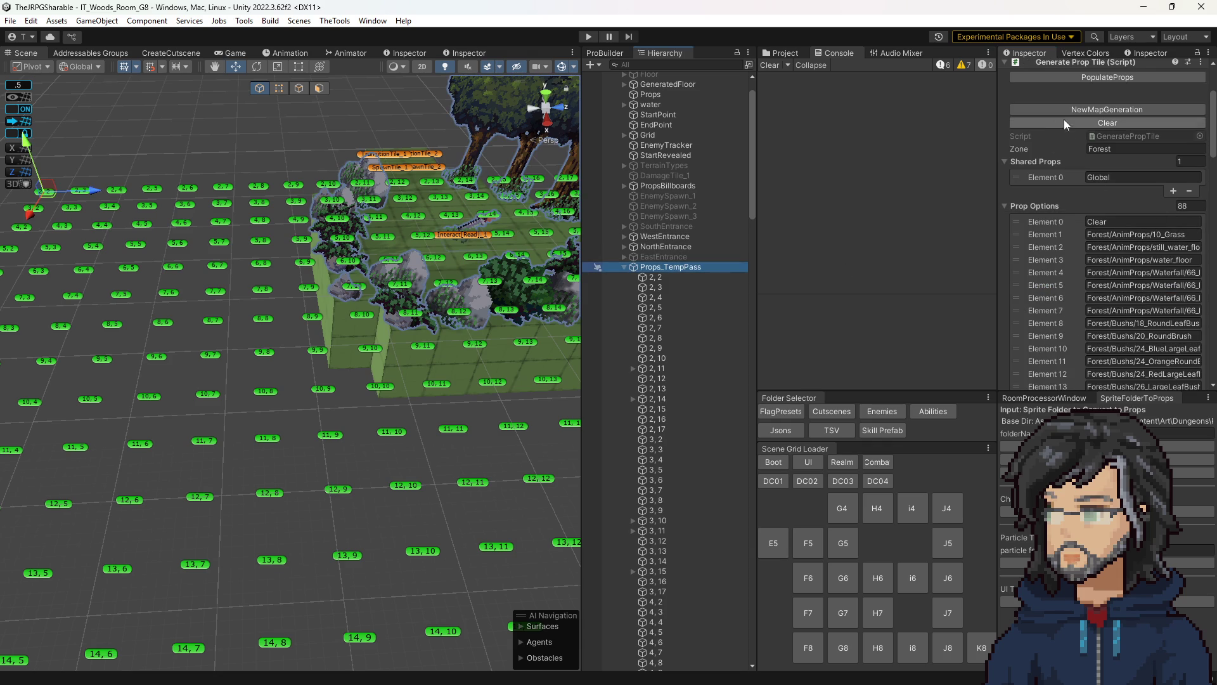
left_click(1078, 77)
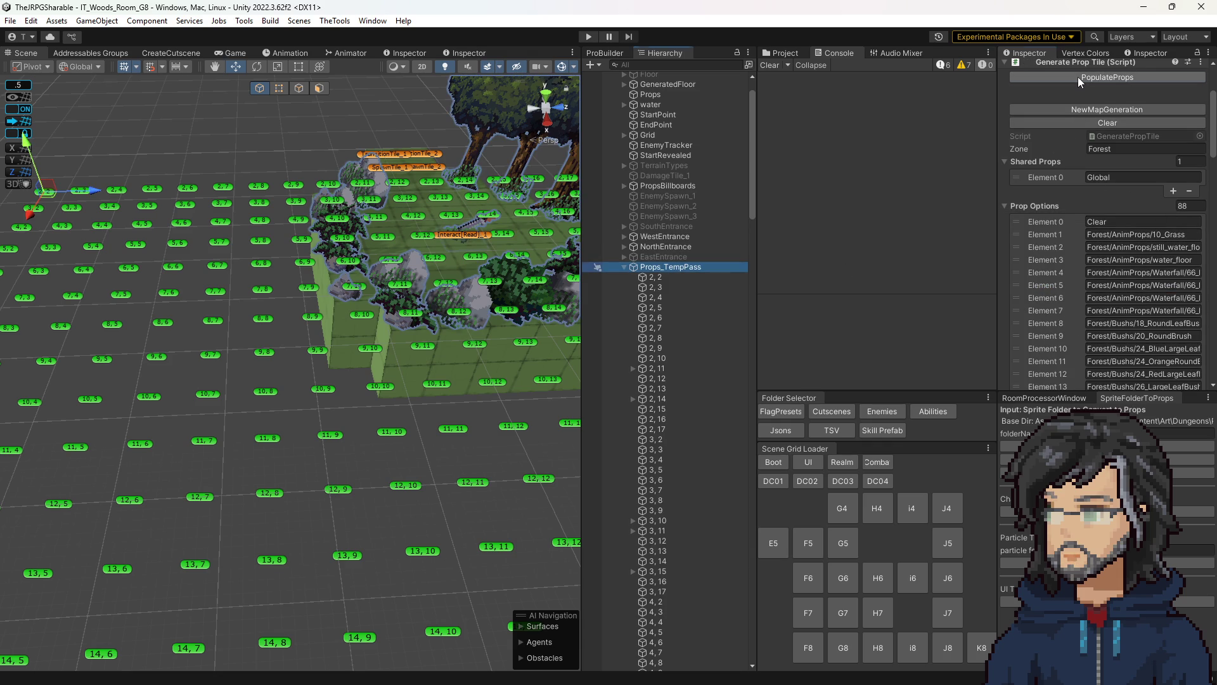
left_click_drag(368, 325, 449, 281)
left_click(417, 231)
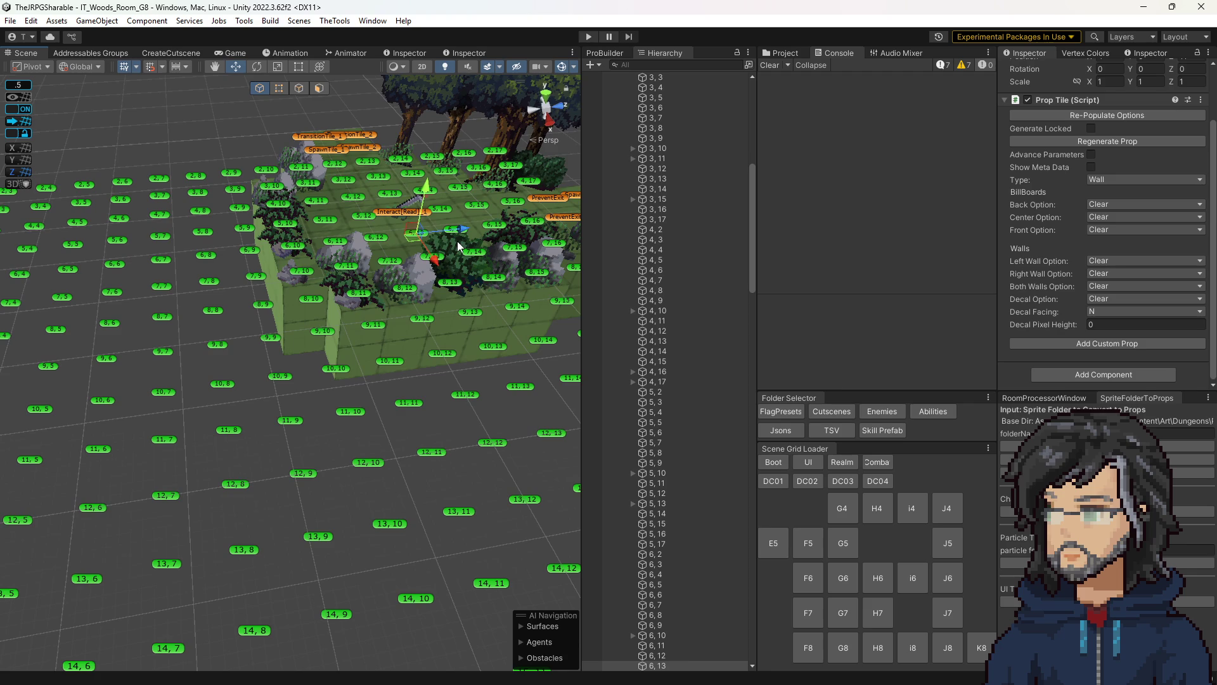
- Select the G8 sword pickup interact object next to tile 5,13
scroll(439, 281, "up", 5)
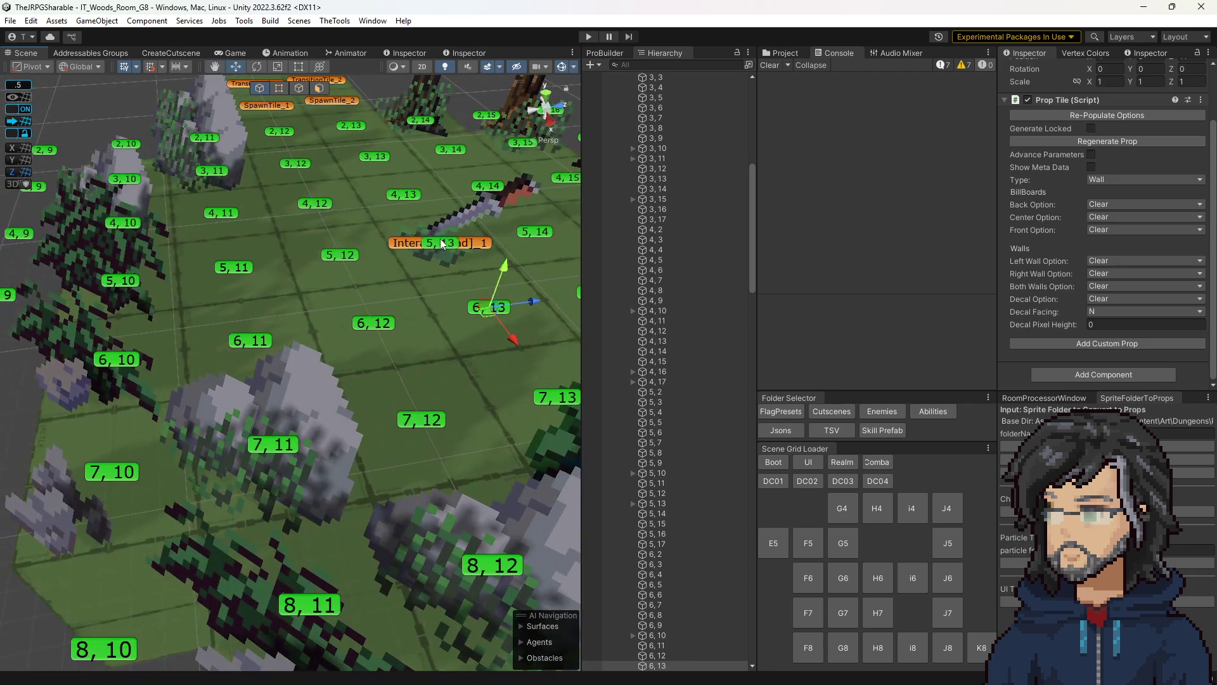
left_click(442, 244)
scroll(634, 406, "down", 10)
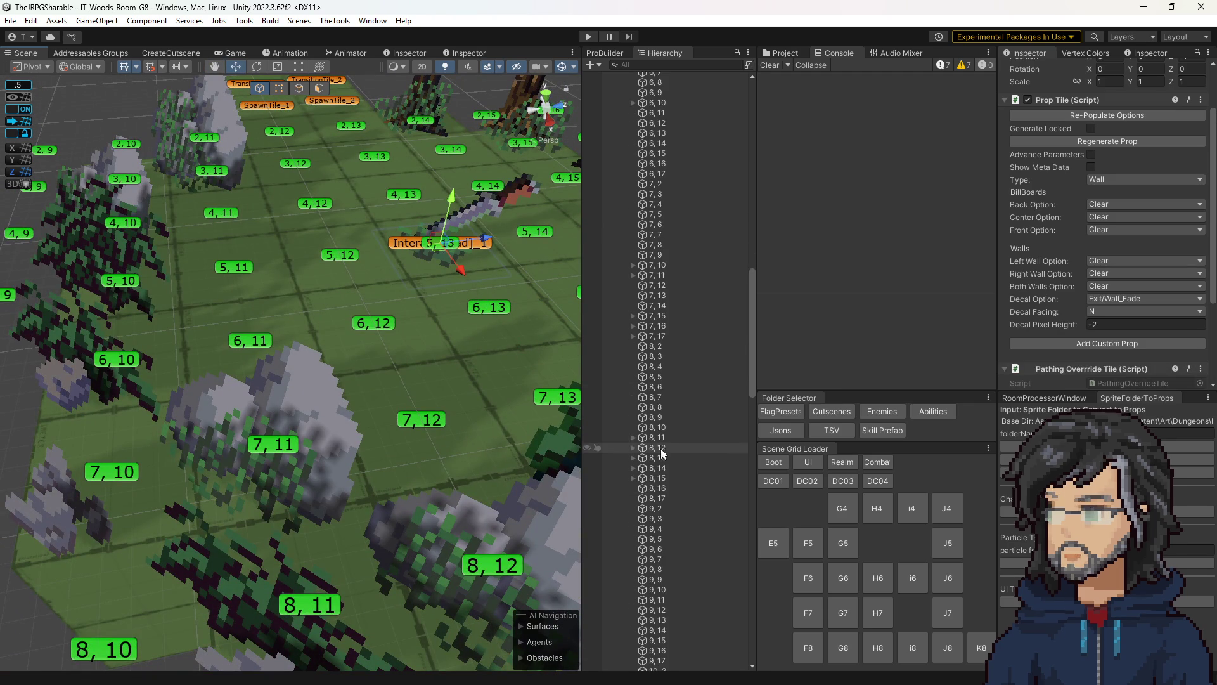
left_click(455, 242)
left_click(456, 242)
scroll(666, 454, "down", 5)
scroll(675, 462, "down", 10)
scroll(1067, 279, "down", 5)
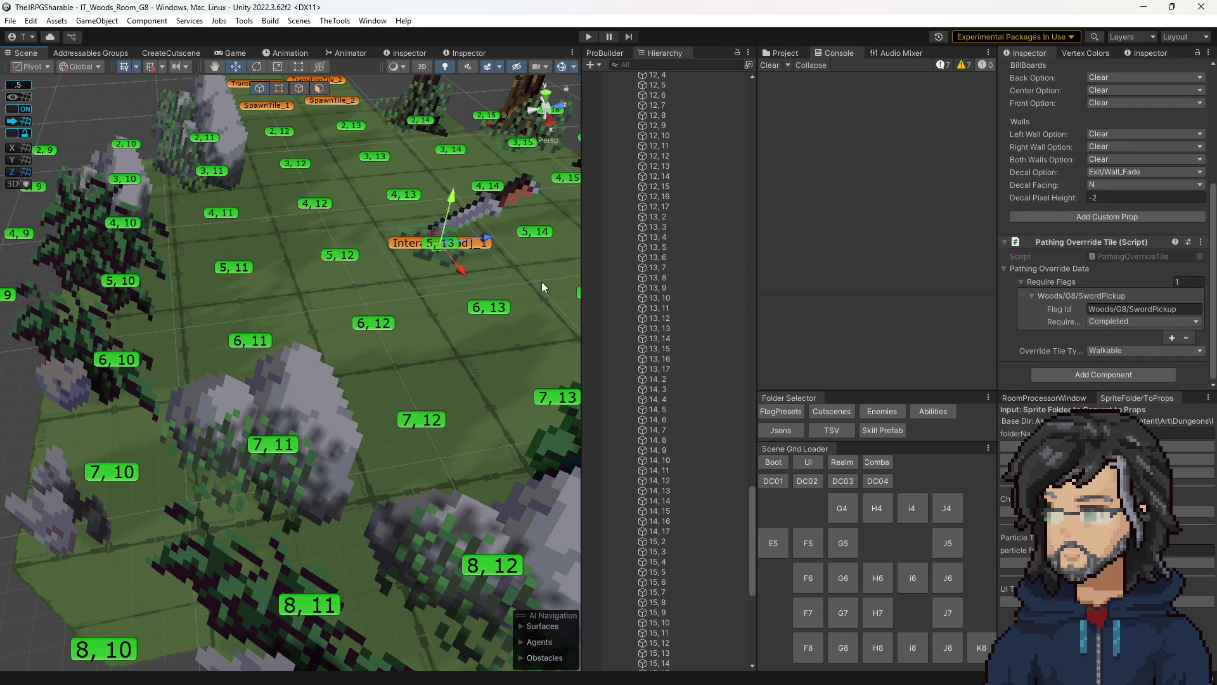
left_click(485, 246)
scroll(1053, 263, "down", 10)
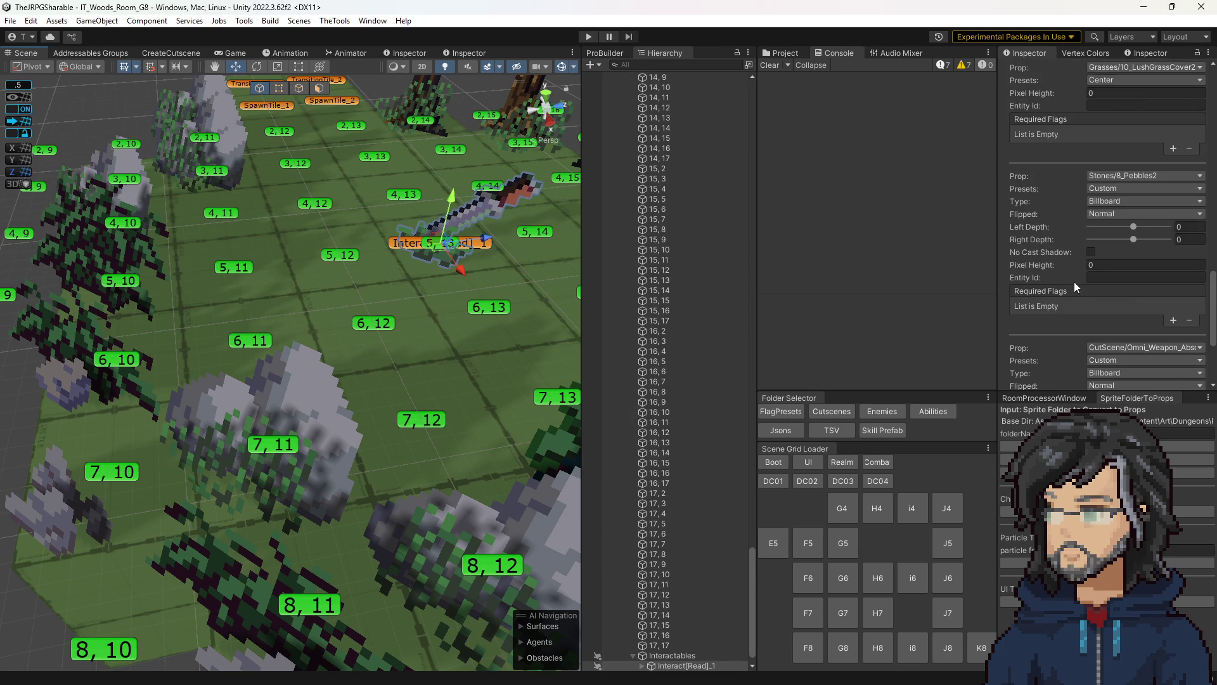
scroll(1074, 280, "down", 5)
scroll(1074, 280, "up", 5)
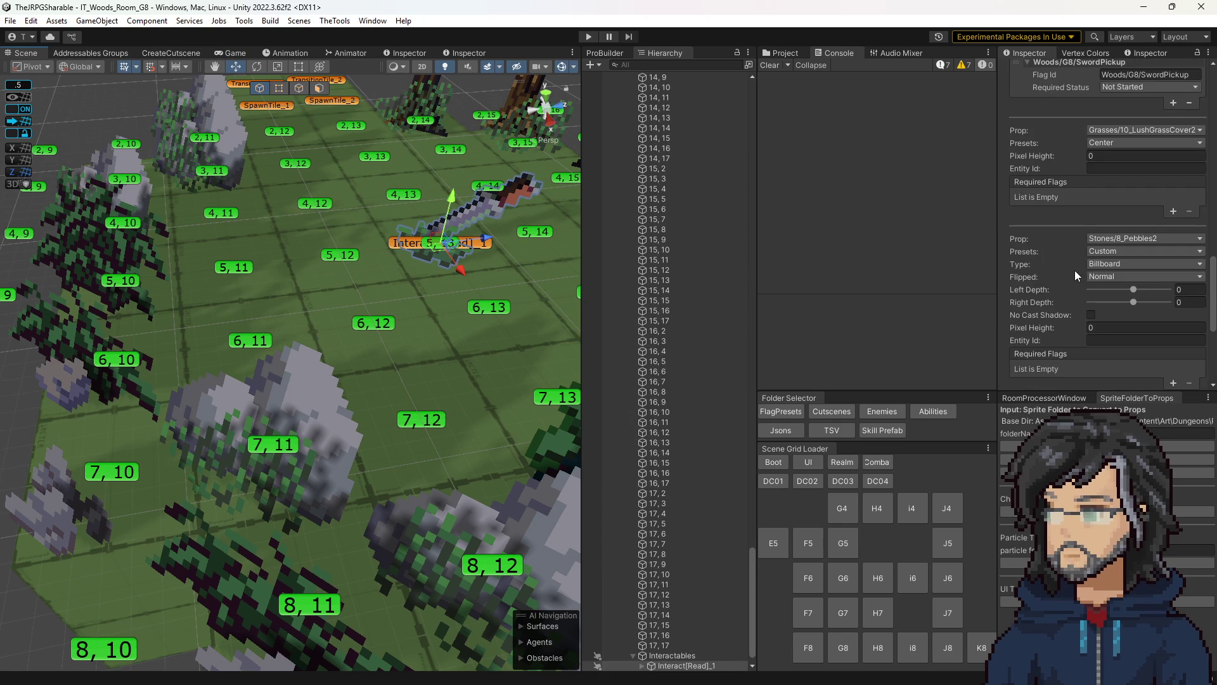
scroll(1106, 242, "up", 5)
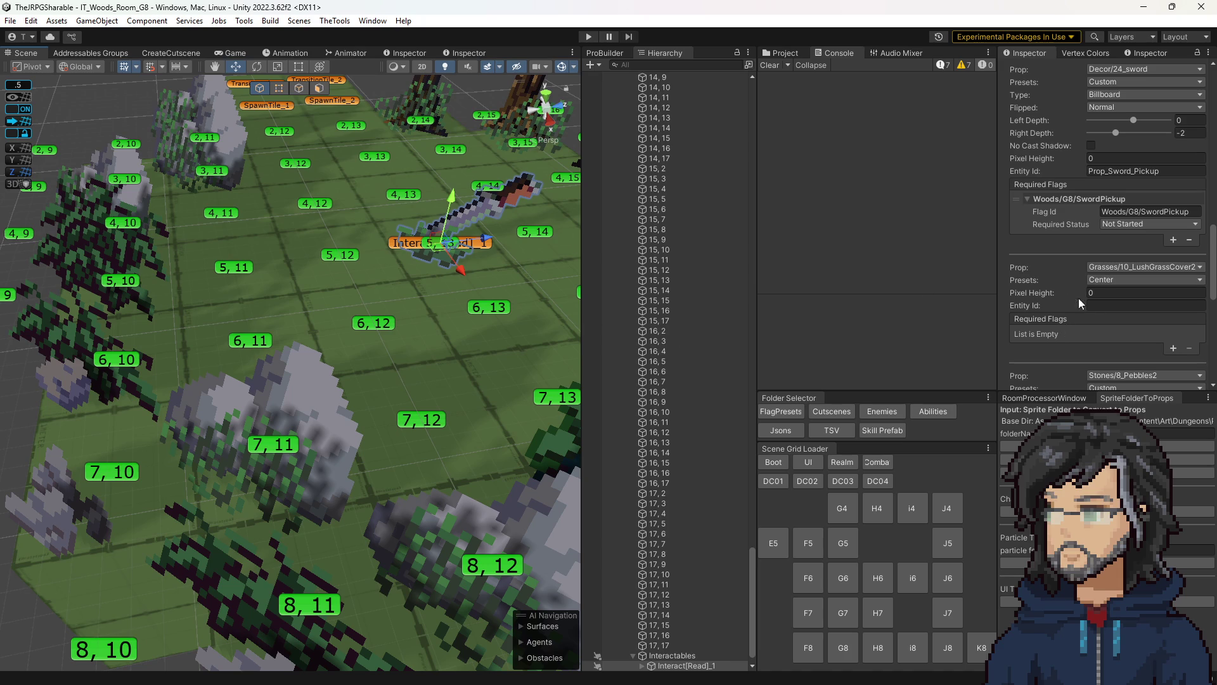
- Set the grass prop's pixel height back to 0
left_click_drag(1065, 294, 1071, 294)
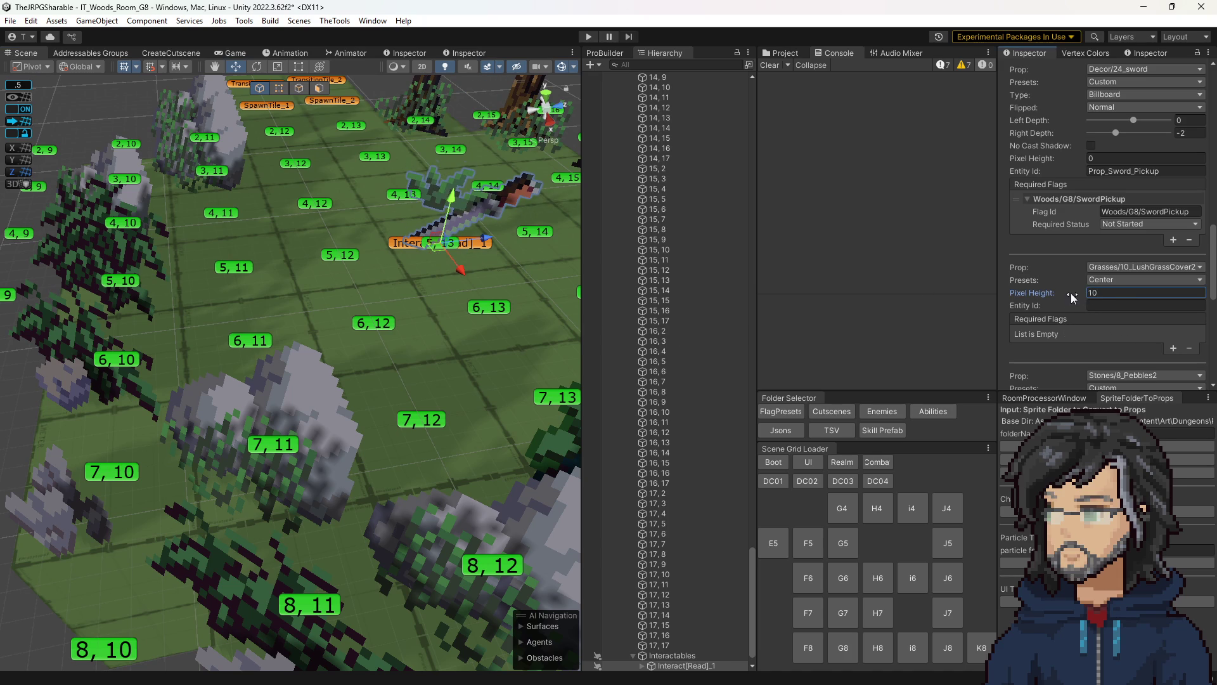
left_click(1124, 296)
type("0")
scroll(657, 625, "down", 2)
- Expand Interactables in the Hierarchy to show the pickup object's child prop clones
left_click(644, 644)
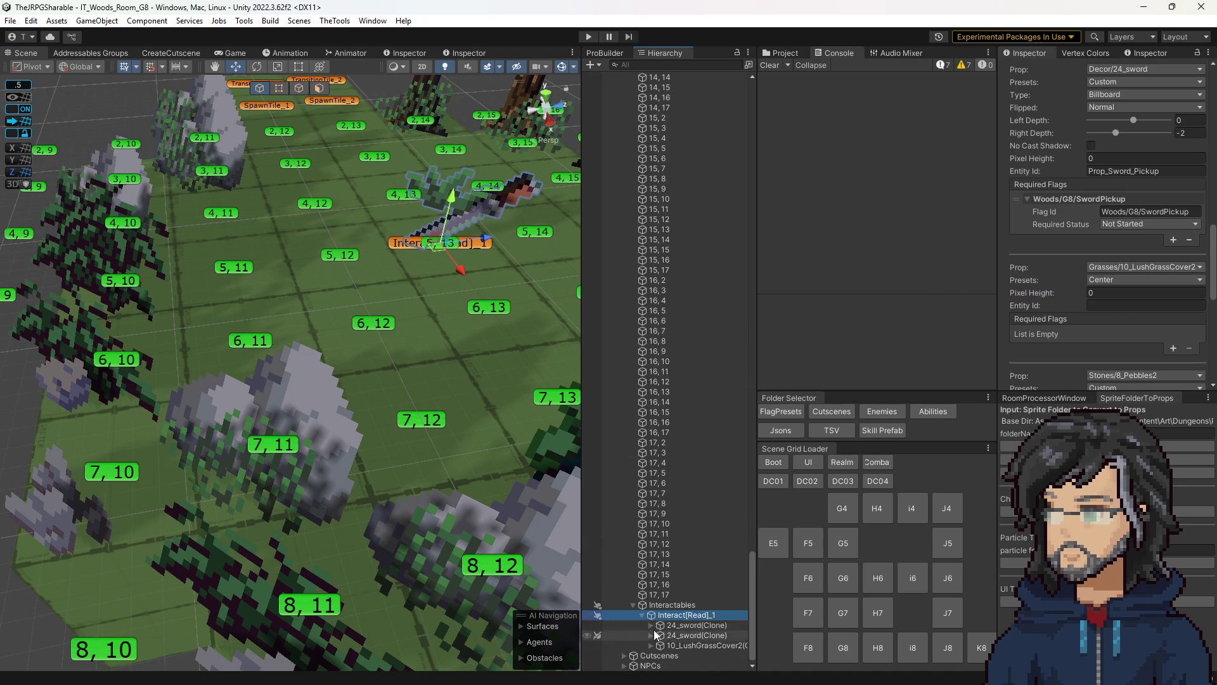
left_click(692, 634)
left_click(696, 626)
key("Left")
key("Left")
key("Left")
left_click(664, 645)
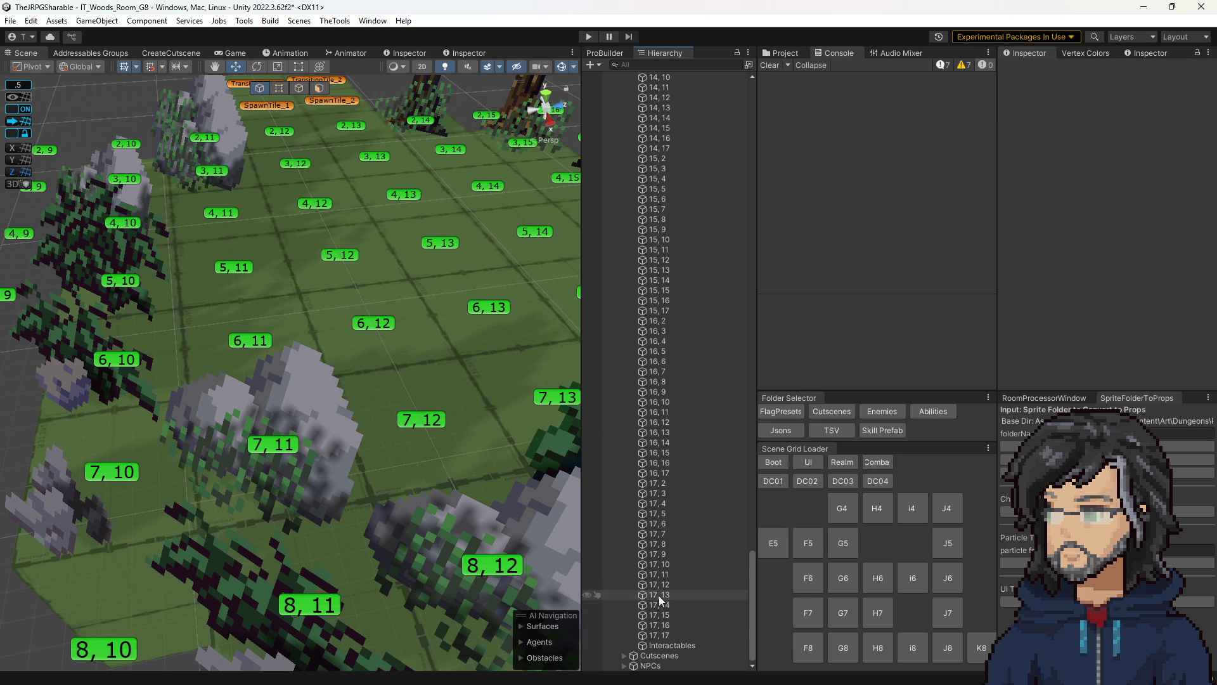
key("ctrl+z")
scroll(690, 631, "down", 2)
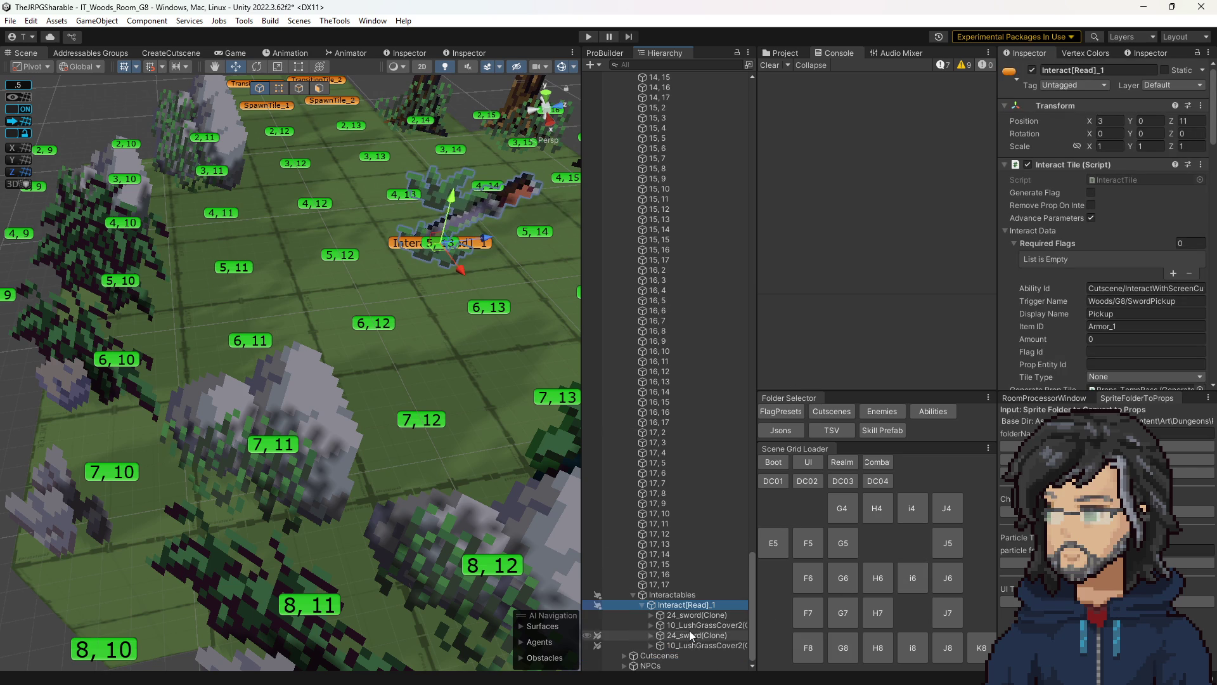
- Delete the stray grass clones and the leftover sword clone under the pickup object
left_click(705, 628)
left_click(705, 631)
left_click(691, 643, "shift")
key("Delete")
left_click(690, 641)
key("Delete")
- Reselect the sword pickup and edit the Omni_Weapon_Absorb prop's left depth
left_click(688, 641)
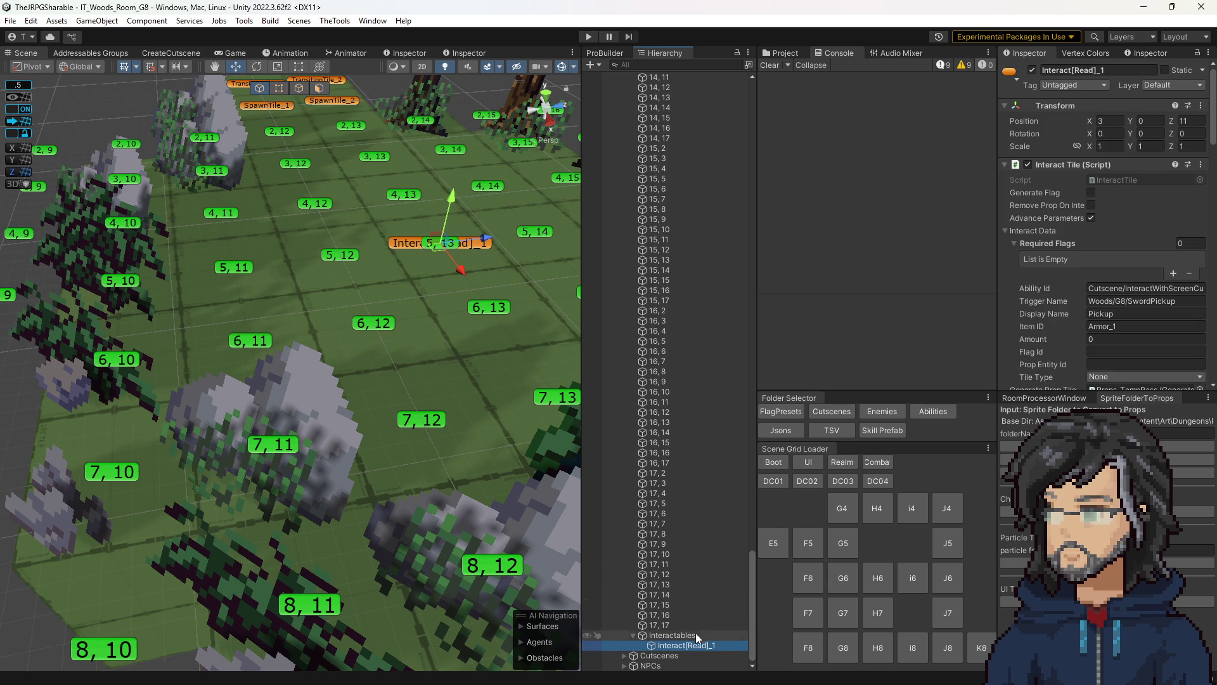
scroll(1124, 325, "down", 10)
scroll(1124, 324, "down", 5)
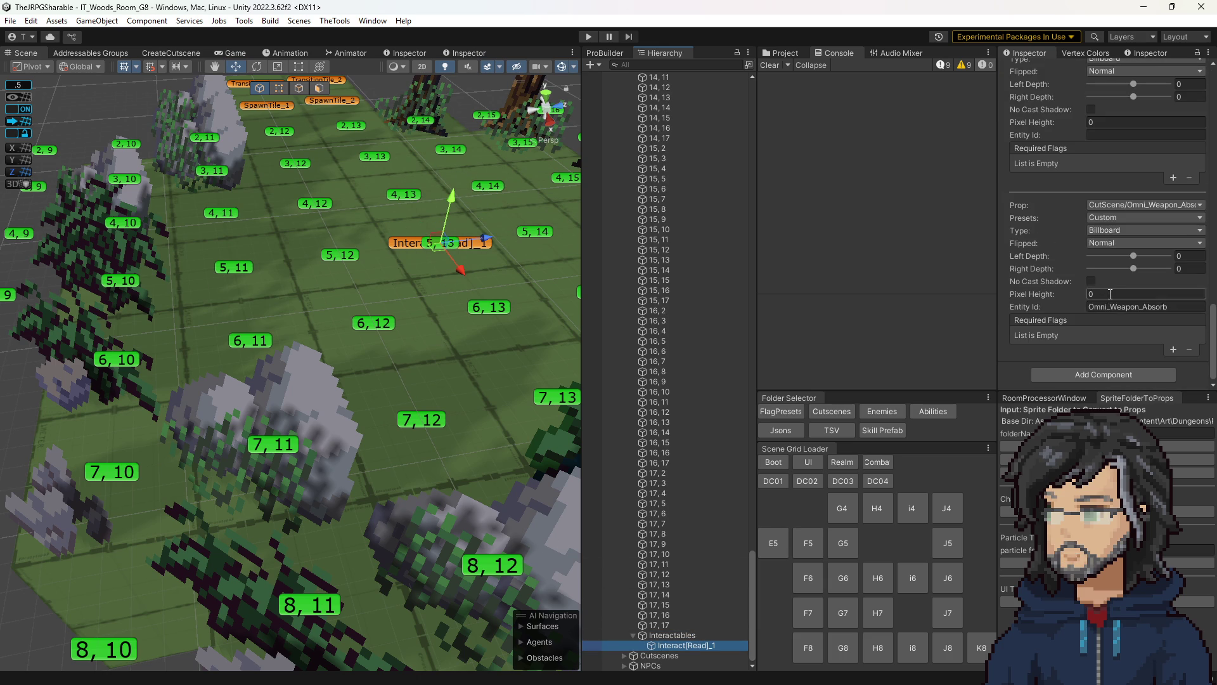
left_click(1134, 256)
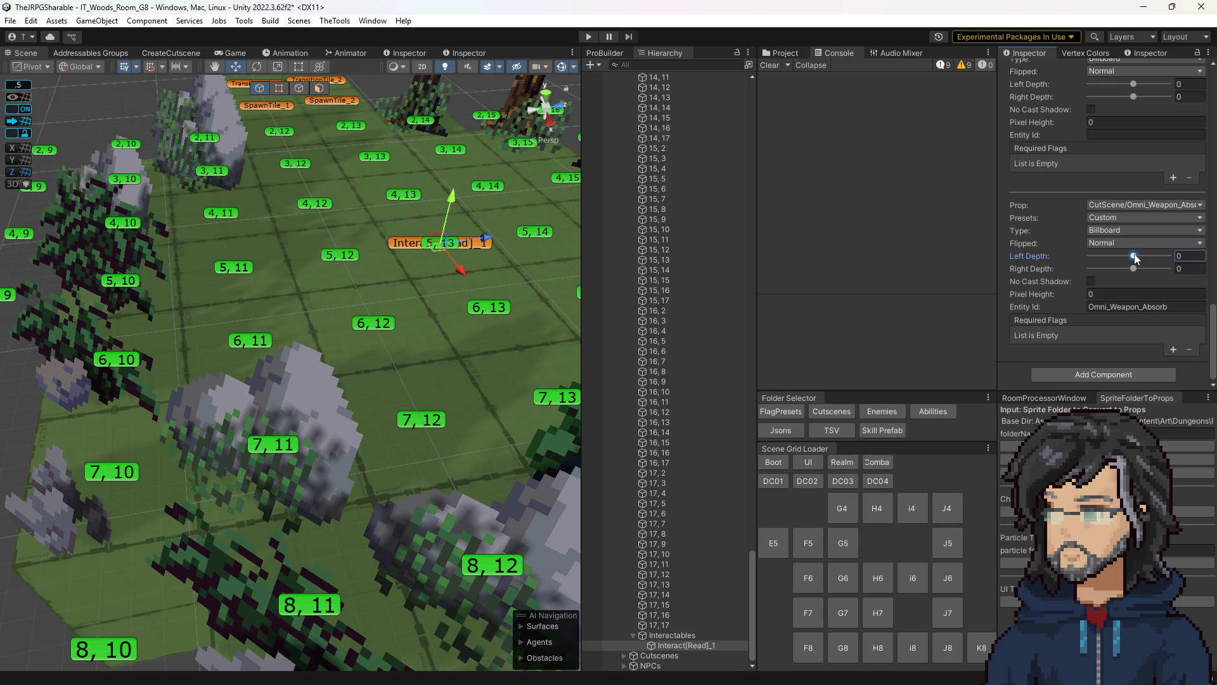